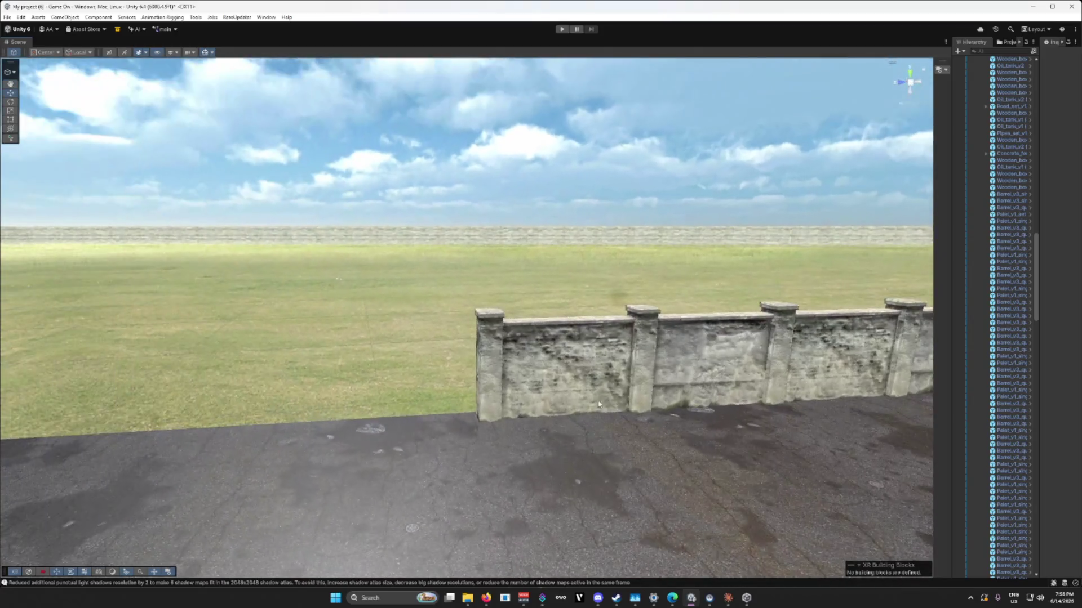
Step: Slide the concrete fence section left along the perimeter wall line and frame it
left_click_drag(629, 370, 577, 398)
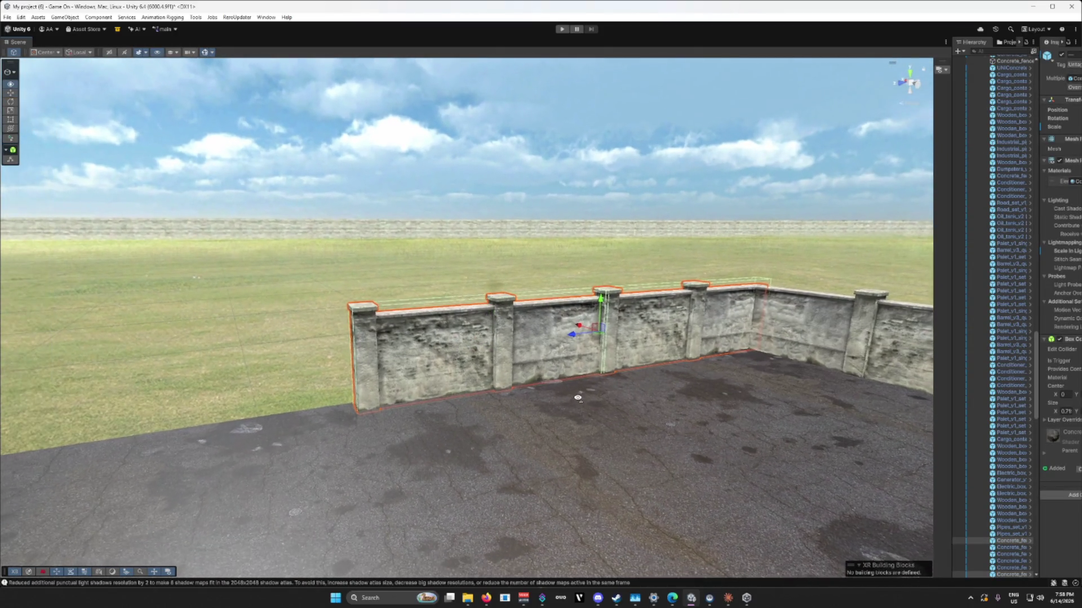
mouse_move(573, 337)
left_mouse_down()
mouse_move(138, 374)
mouse_move(1, 403)
left_mouse_up()
key("f")
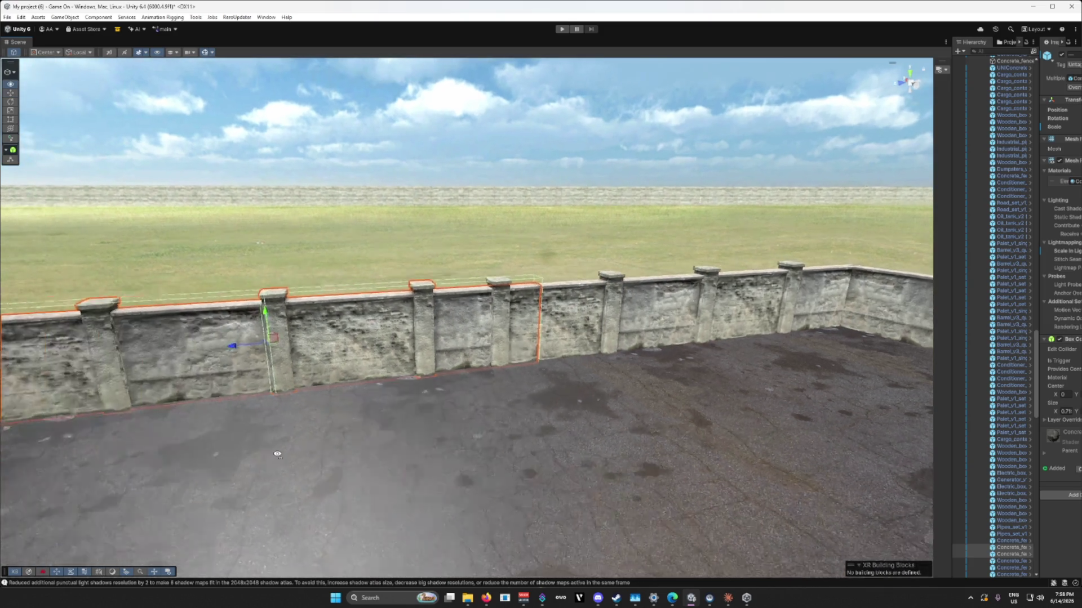
mouse_move(430, 345)
left_mouse_down()
mouse_move(258, 363)
mouse_move(443, 340)
left_mouse_up()
key("f")
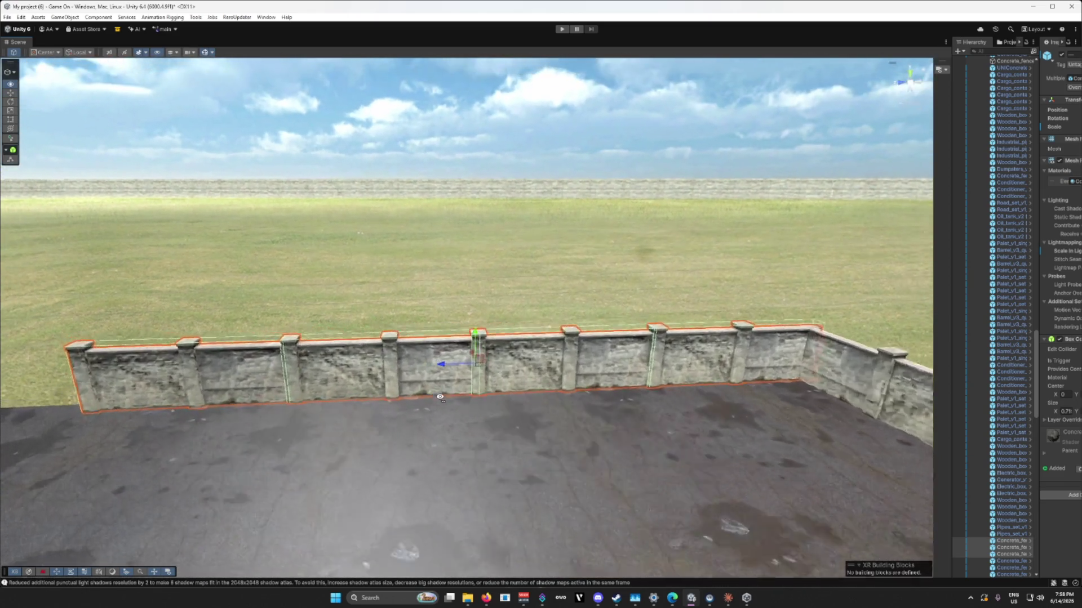
Step: Fly in close to check the fence line continuing beside the building
scroll(444, 400, "down", 10)
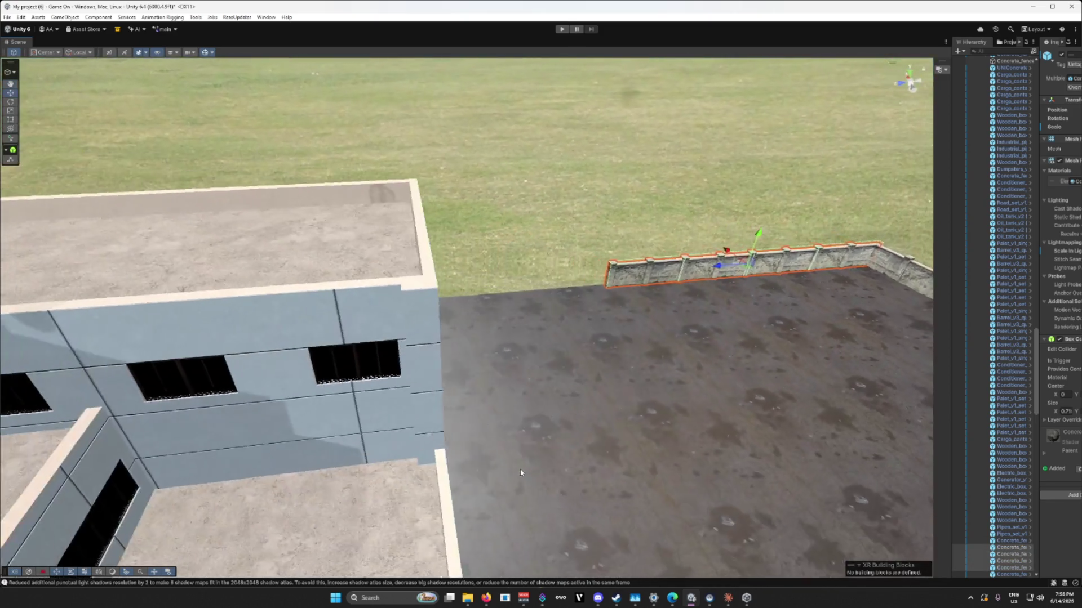
mouse_move(520, 472)
left_mouse_down()
mouse_move(523, 450)
mouse_move(567, 483)
mouse_move(505, 493)
left_mouse_up()
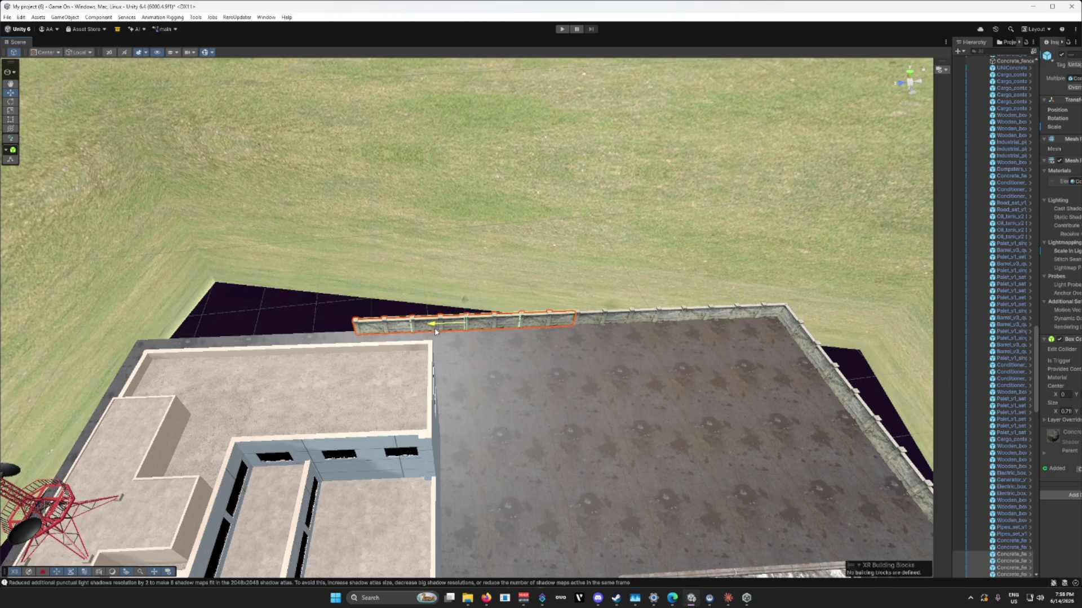
mouse_move(537, 364)
left_mouse_down()
mouse_move(587, 367)
mouse_move(568, 349)
mouse_move(594, 386)
mouse_move(623, 357)
left_mouse_up()
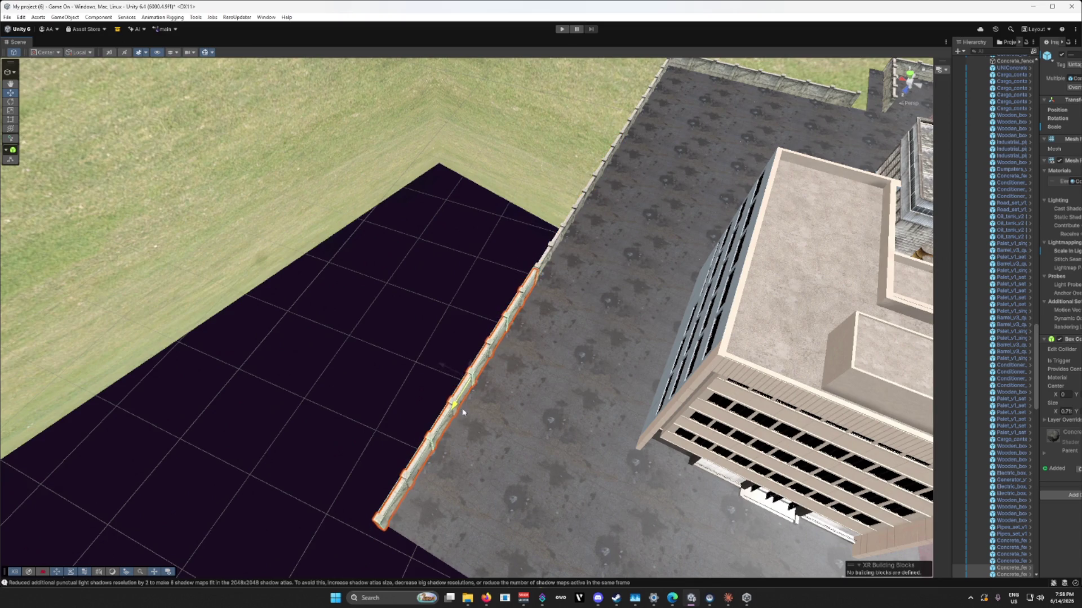
mouse_move(487, 412)
left_mouse_down()
mouse_move(611, 405)
mouse_move(567, 374)
mouse_move(490, 374)
mouse_move(302, 332)
mouse_move(289, 298)
mouse_move(216, 234)
left_mouse_up()
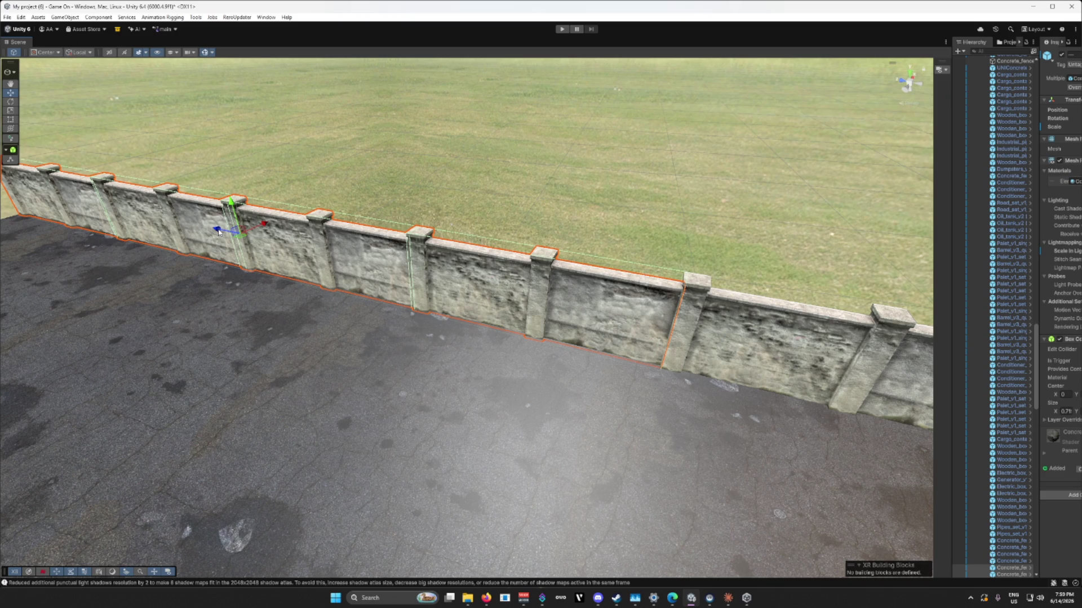
mouse_move(218, 231)
left_mouse_down()
mouse_move(250, 389)
mouse_move(372, 387)
left_mouse_up()
mouse_move(499, 383)
left_mouse_down()
mouse_move(368, 414)
mouse_move(525, 391)
left_mouse_up()
Step: Shift the arched hangar toward the lower right, then drag the small hangar left onto the pad
left_click(571, 382)
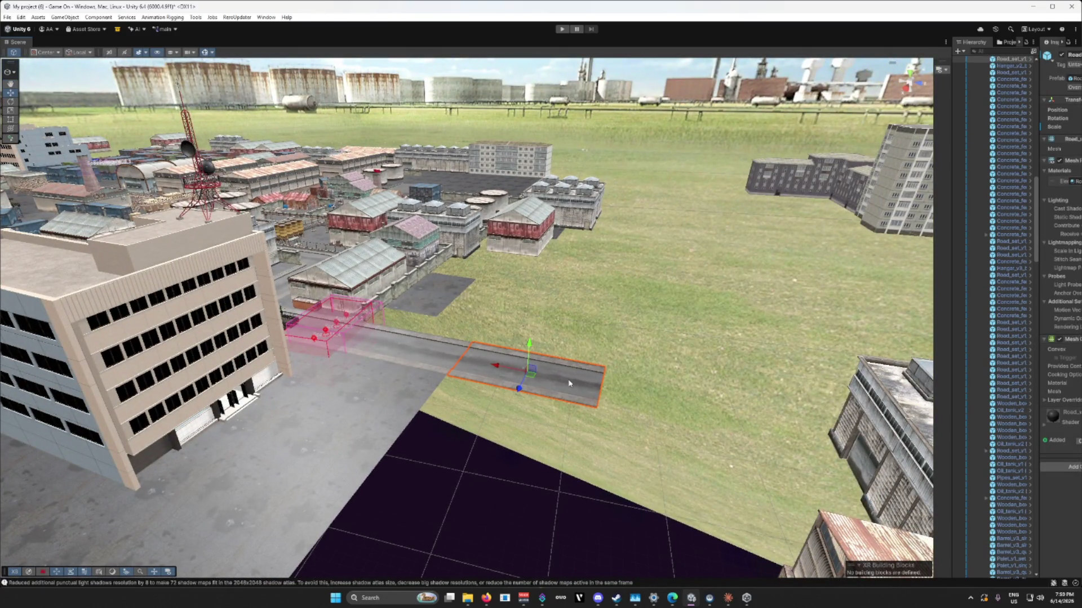
left_click(436, 301)
mouse_move(497, 327)
left_mouse_down()
mouse_move(379, 350)
mouse_move(340, 266)
mouse_move(445, 357)
mouse_move(258, 161)
mouse_move(375, 266)
mouse_move(484, 331)
mouse_move(161, 308)
mouse_move(138, 318)
mouse_move(163, 326)
left_mouse_up()
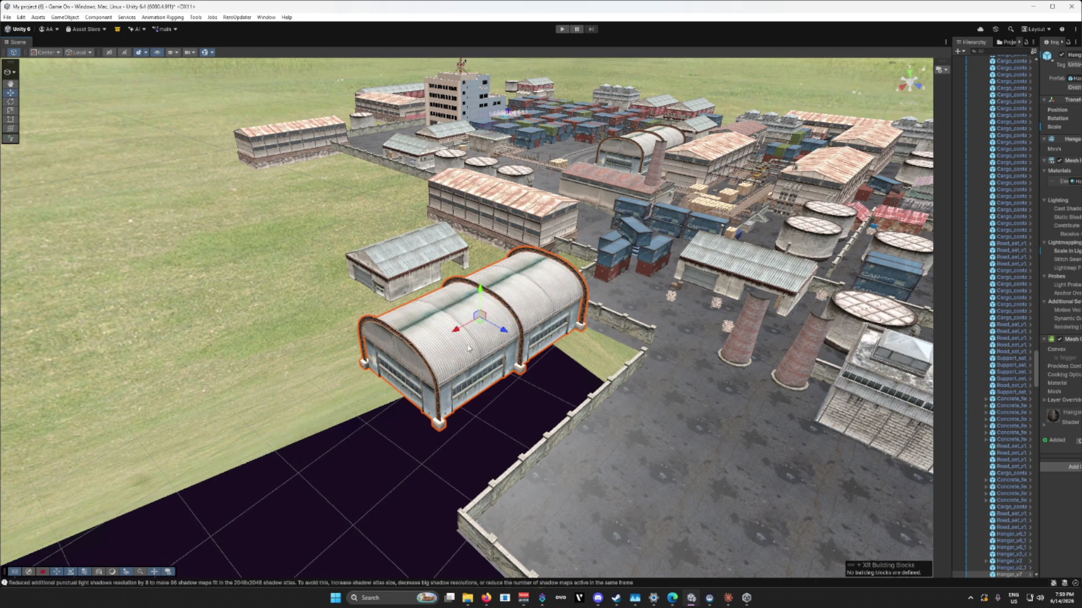
left_click_drag(503, 329, 558, 361)
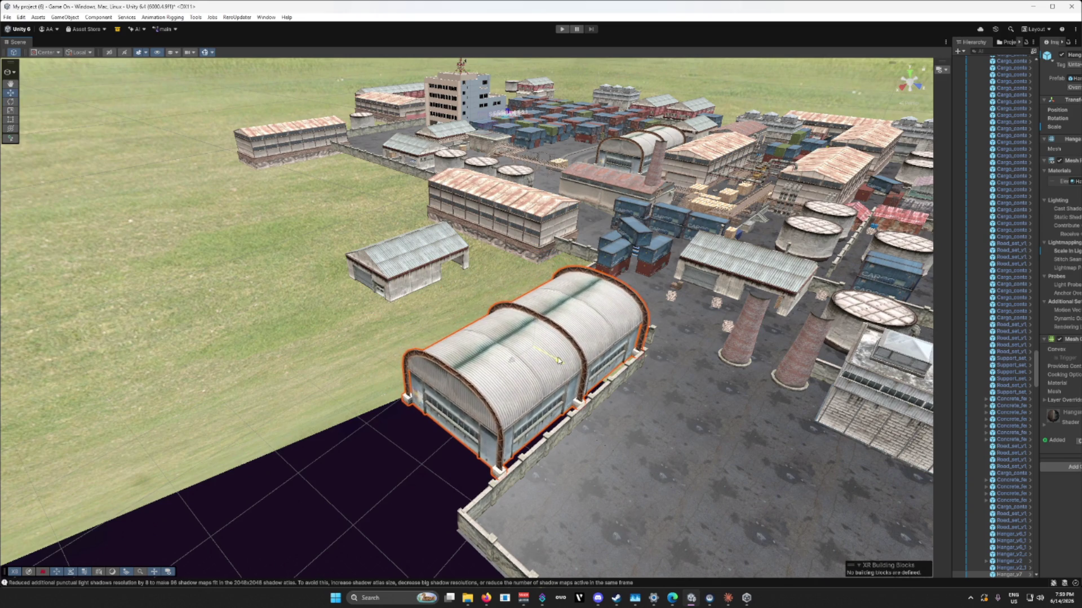
left_click(394, 281)
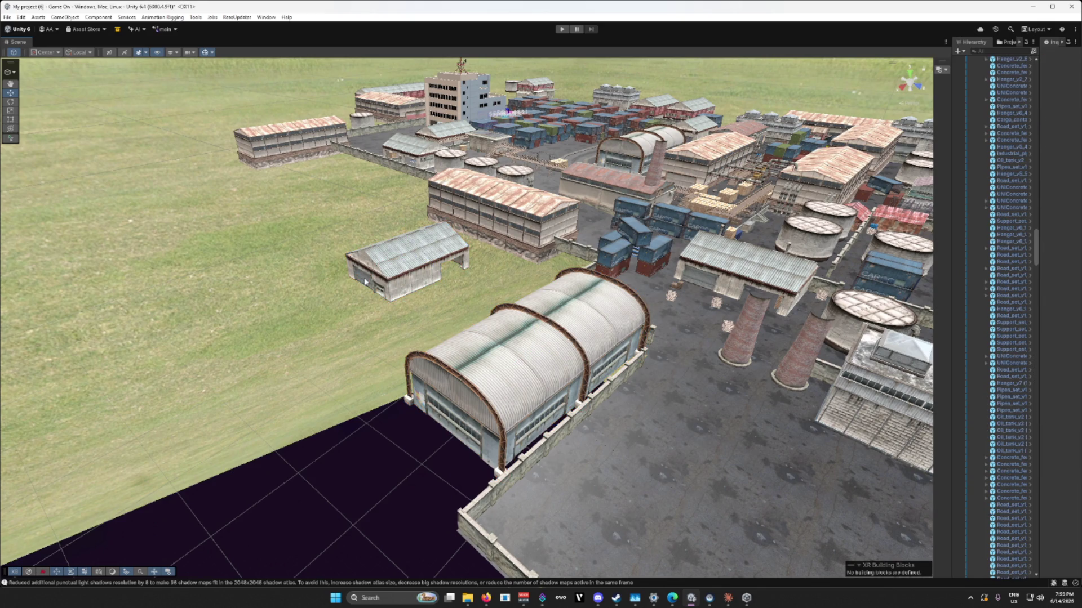
mouse_move(386, 265)
left_mouse_down()
mouse_move(257, 332)
mouse_move(101, 316)
mouse_move(253, 315)
mouse_move(485, 389)
mouse_move(665, 352)
mouse_move(666, 377)
mouse_move(537, 393)
left_mouse_up()
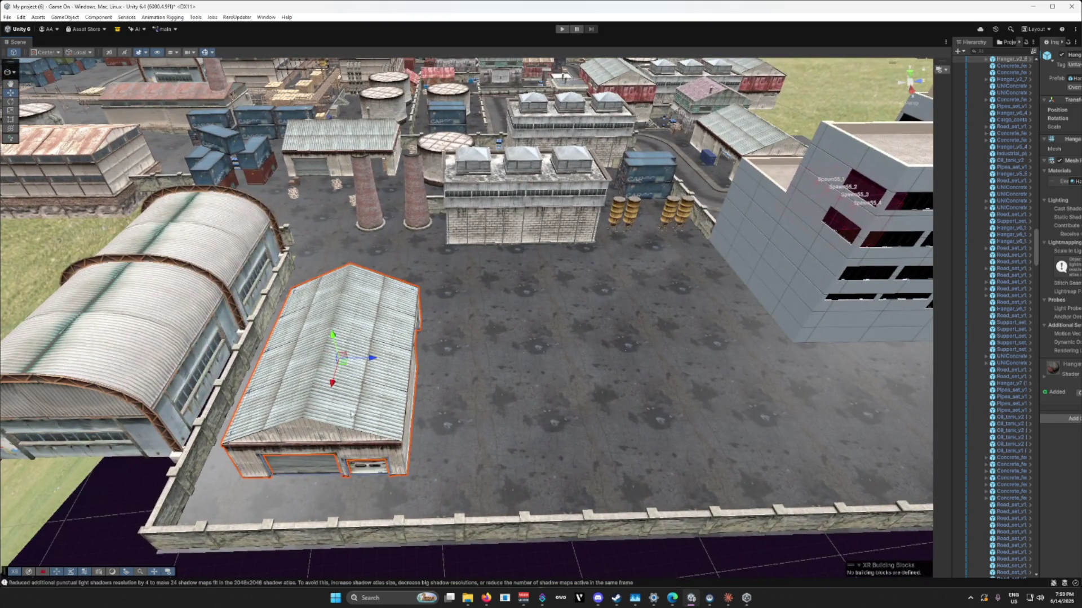
Step: Centre the small hangar on the concrete pad, then check the nearby wall and road pieces
mouse_move(349, 372)
left_mouse_down()
mouse_move(589, 314)
mouse_move(678, 346)
mouse_move(664, 365)
mouse_move(647, 357)
mouse_move(489, 389)
left_mouse_up()
left_click_drag(487, 316, 418, 332)
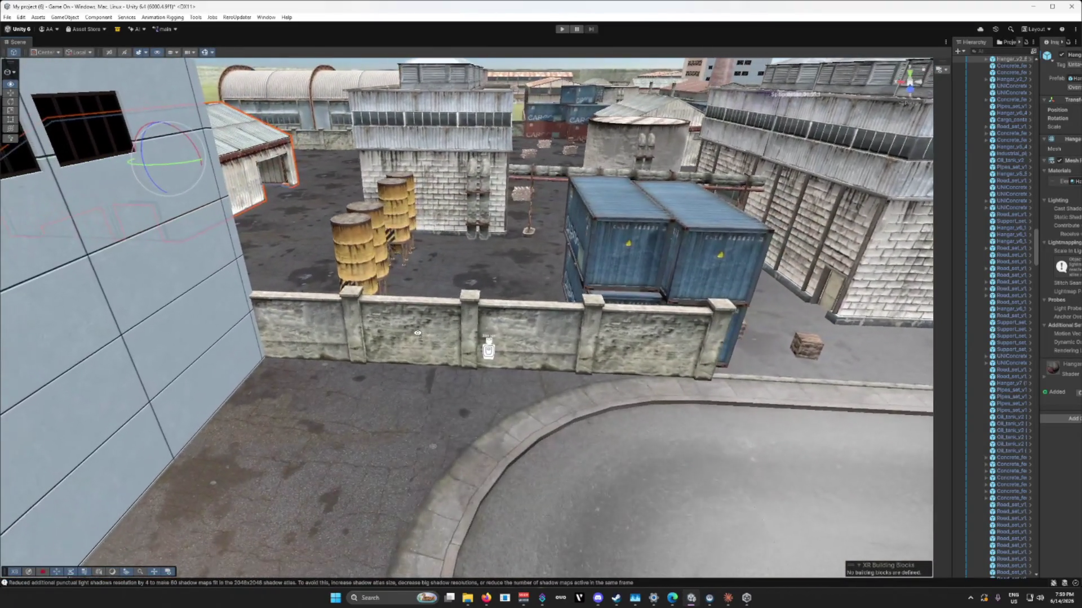
left_click_drag(606, 395, 510, 397)
left_click(510, 397)
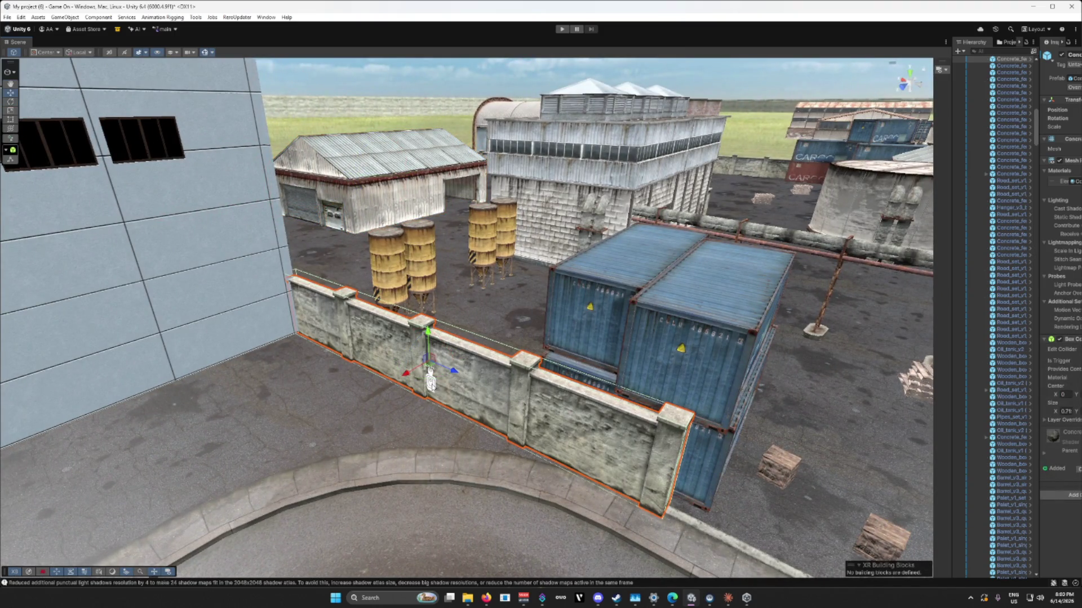
left_click(331, 419)
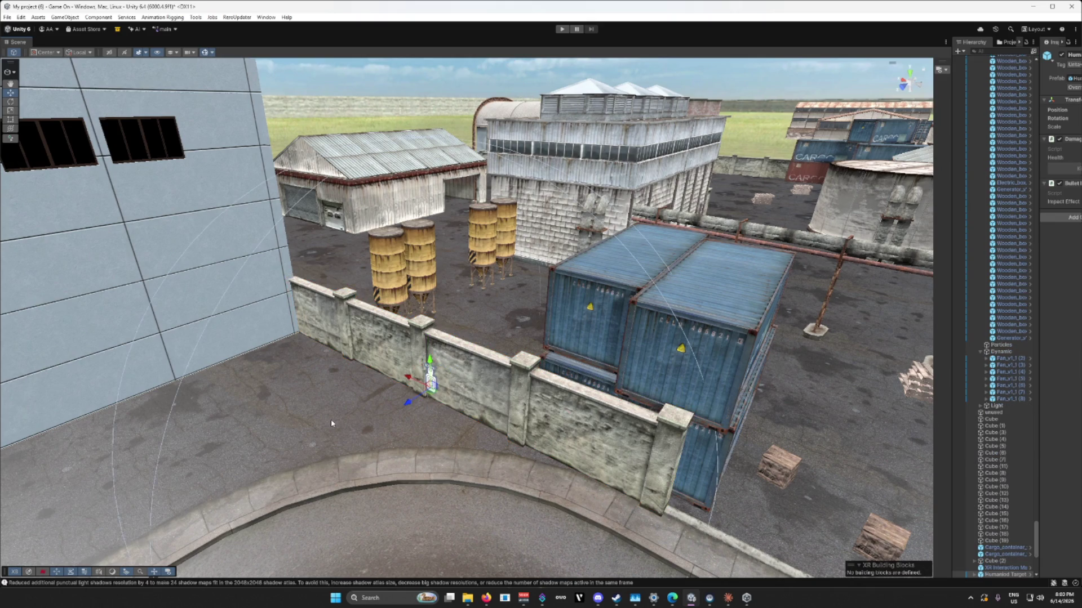
left_click(432, 383)
mouse_move(432, 385)
left_mouse_down()
mouse_move(648, 432)
mouse_move(603, 437)
mouse_move(496, 401)
left_mouse_up()
Step: Move the concrete wall segment by the road toward the lower left, near the pink spawn zone
left_click(528, 299)
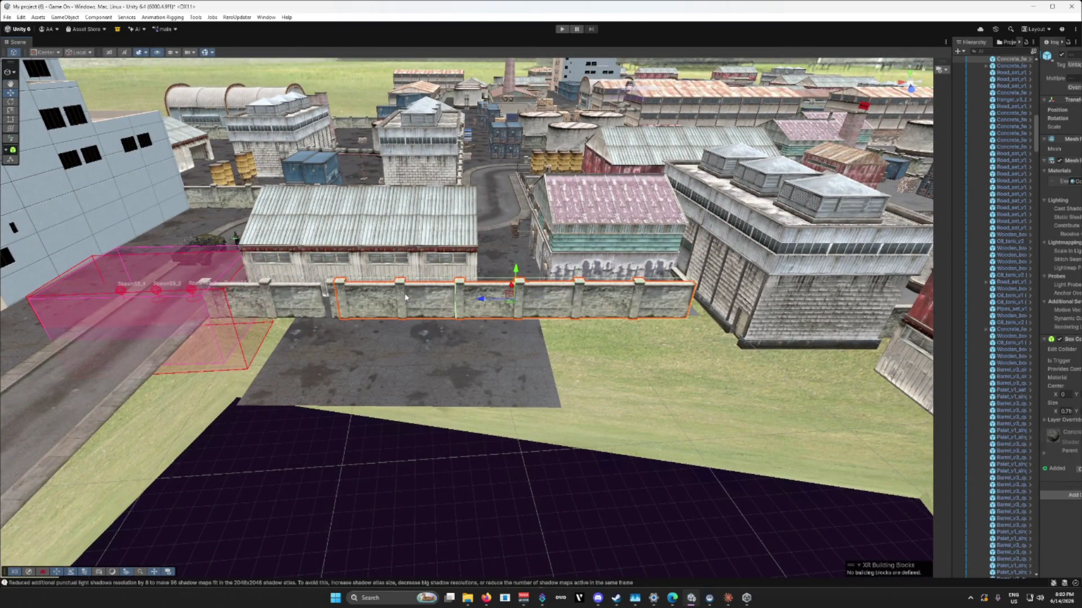
scroll(357, 332, "up", 8)
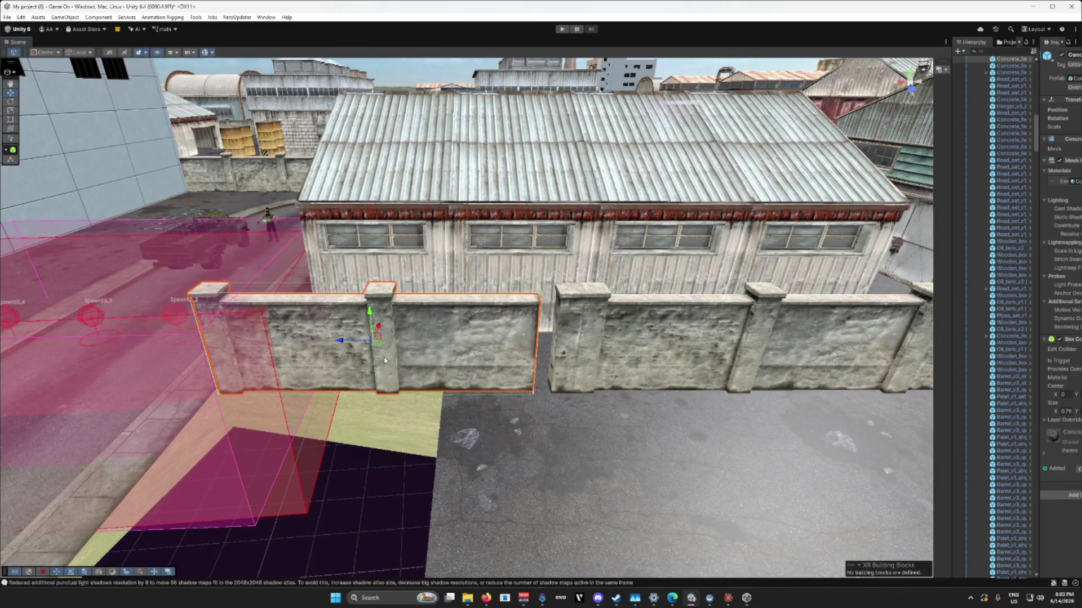
mouse_move(384, 360)
left_mouse_down()
mouse_move(454, 379)
mouse_move(437, 331)
mouse_move(269, 366)
mouse_move(243, 405)
left_mouse_up()
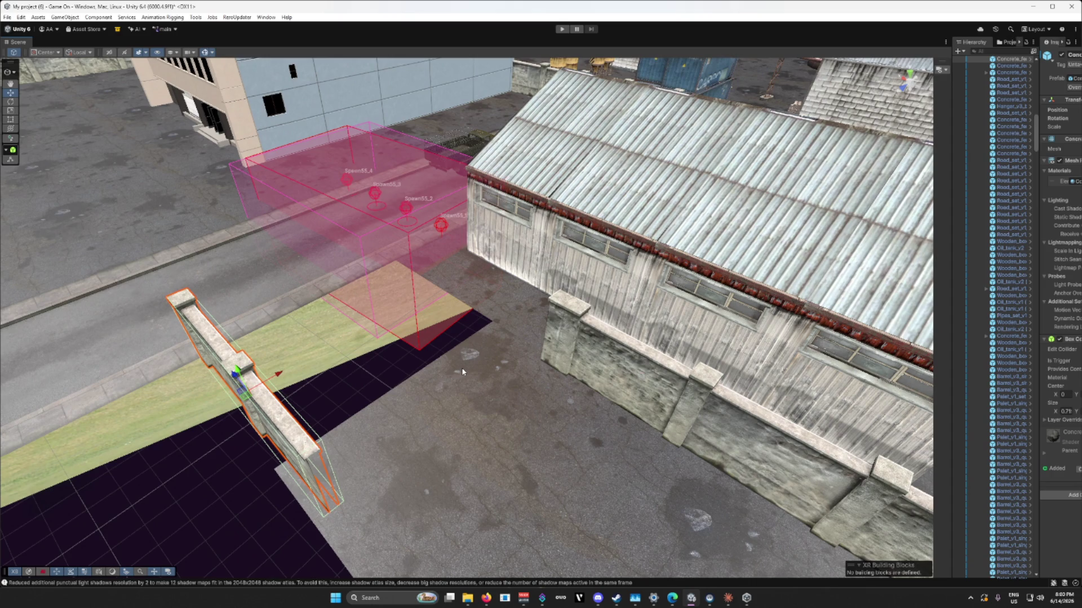
scroll(459, 363, "up", 3)
mouse_move(459, 363)
left_mouse_down()
mouse_move(411, 357)
mouse_move(473, 366)
mouse_move(473, 377)
mouse_move(461, 374)
mouse_move(511, 325)
left_mouse_up()
scroll(489, 374, "up", 2)
key("f")
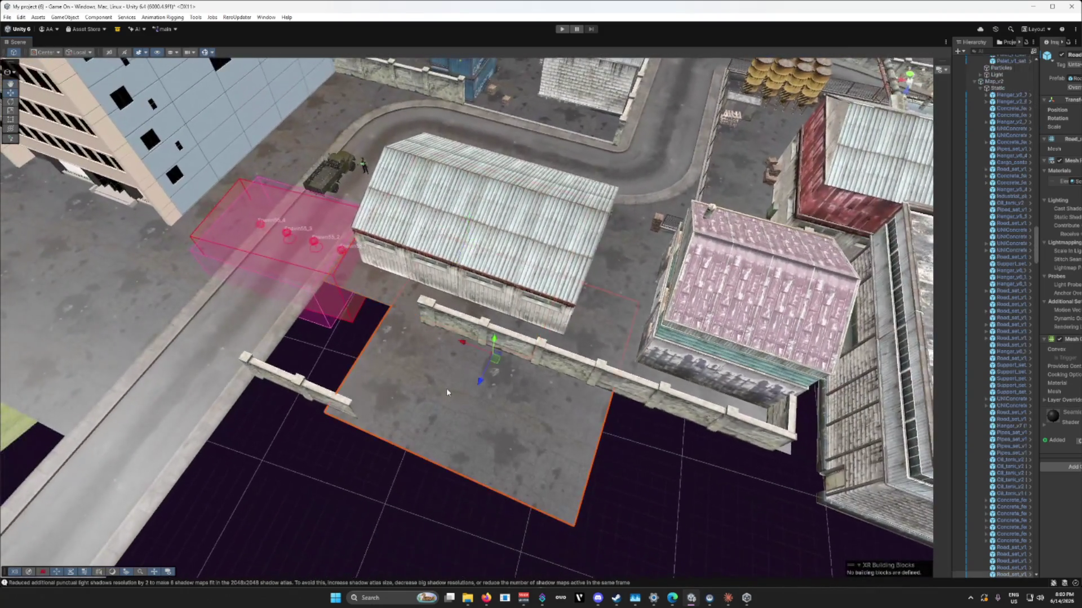
Step: Shift the ground slab in front of the warehouse down and to the left
left_click(388, 297)
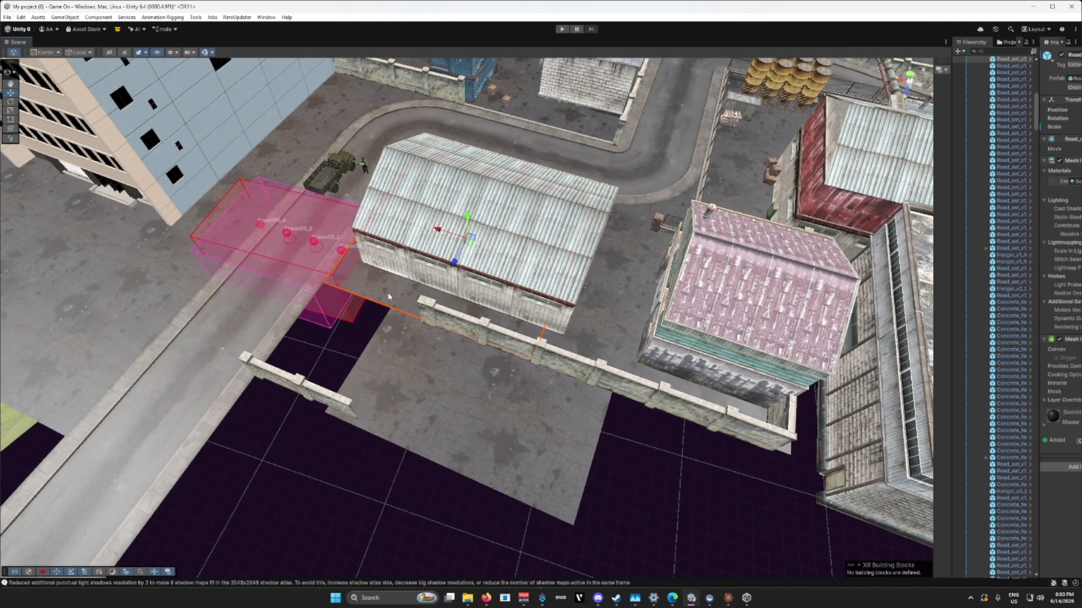
left_click(419, 346)
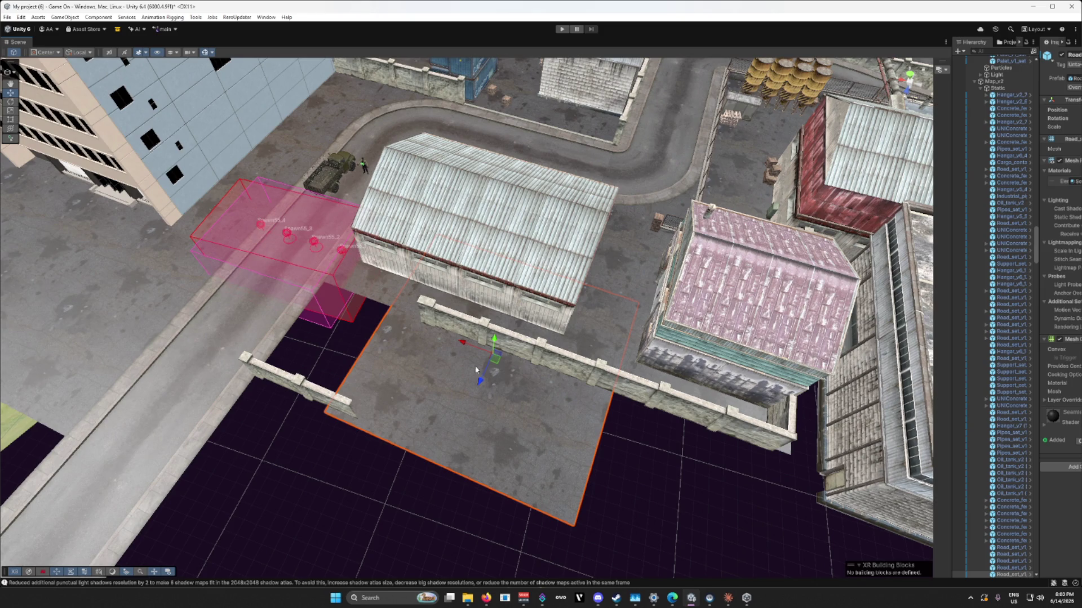
mouse_move(494, 360)
left_mouse_down()
mouse_move(441, 508)
mouse_move(424, 510)
left_mouse_up()
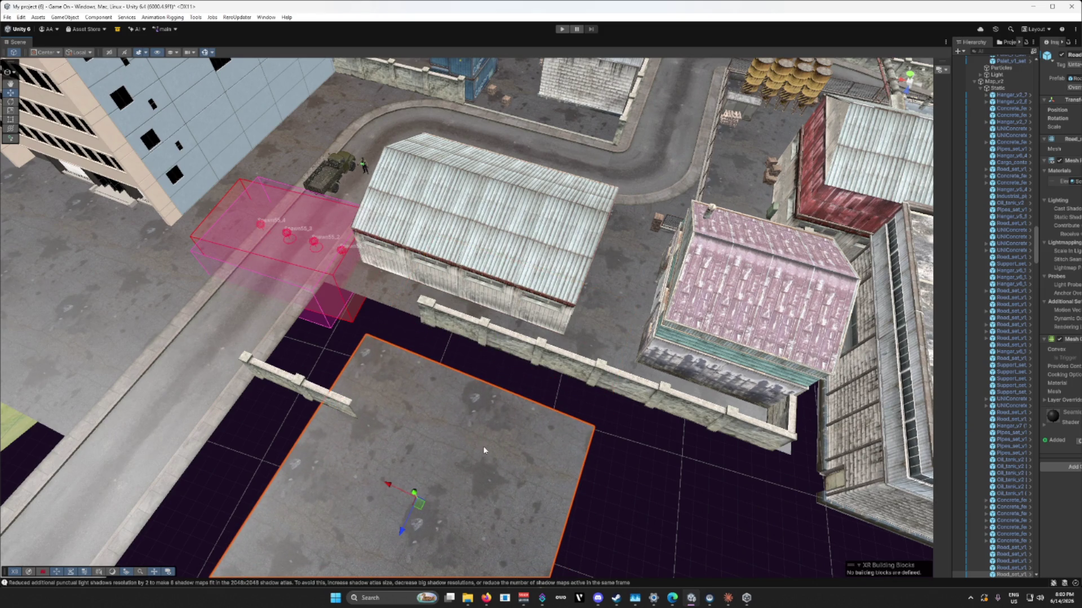
mouse_move(508, 421)
left_mouse_down()
mouse_move(446, 381)
mouse_move(415, 425)
mouse_move(341, 383)
mouse_move(446, 374)
mouse_move(436, 394)
left_mouse_up()
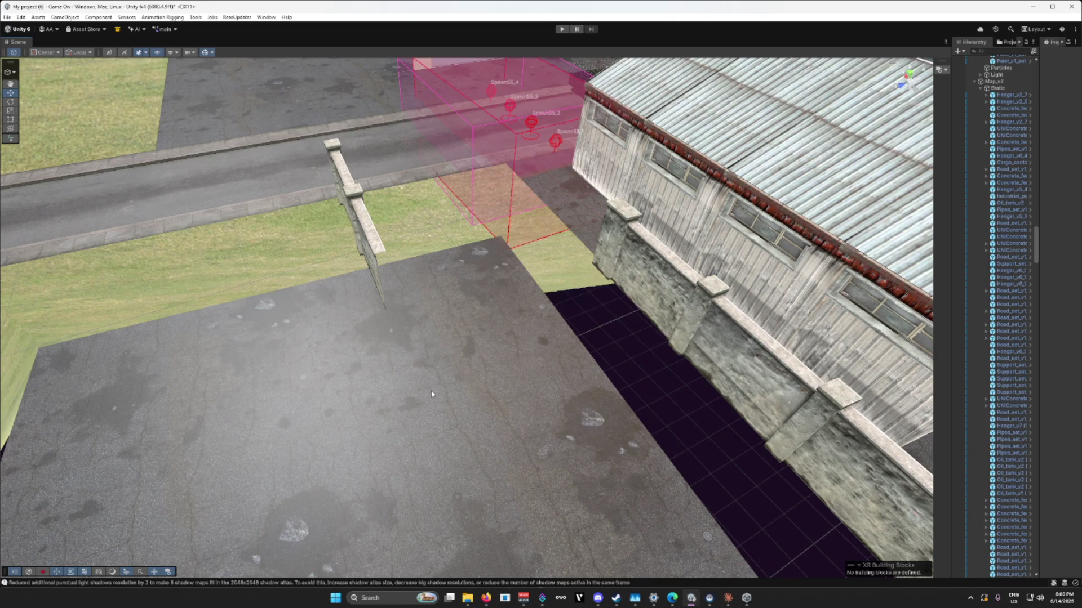
Step: Slide the road slab along the ground and raise it slightly
left_click(458, 382)
key("f")
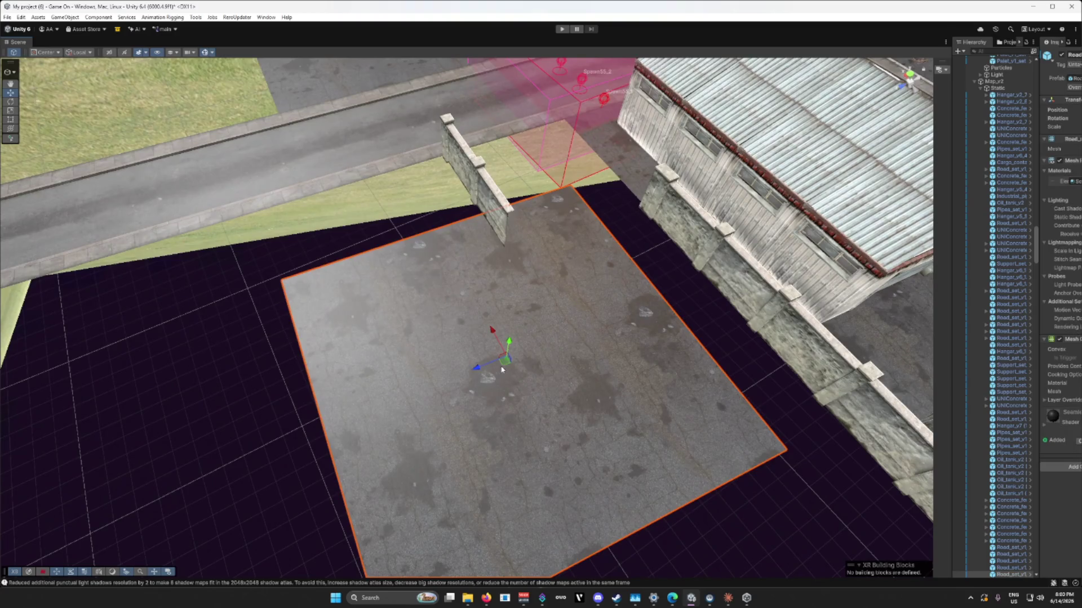
left_click_drag(508, 368, 508, 259)
mouse_move(502, 345)
left_mouse_down()
mouse_move(390, 254)
mouse_move(586, 237)
mouse_move(497, 249)
mouse_move(437, 234)
mouse_move(416, 259)
mouse_move(560, 235)
mouse_move(585, 270)
mouse_move(562, 262)
left_mouse_up()
left_click_drag(369, 229, 368, 201)
mouse_move(456, 229)
left_mouse_down()
mouse_move(362, 218)
mouse_move(387, 210)
mouse_move(417, 248)
mouse_move(599, 299)
mouse_move(604, 244)
mouse_move(584, 411)
mouse_move(473, 372)
left_mouse_up()
Step: Delete the wall segment by the warehouse and slide the pillar right along the wall
left_click(377, 312)
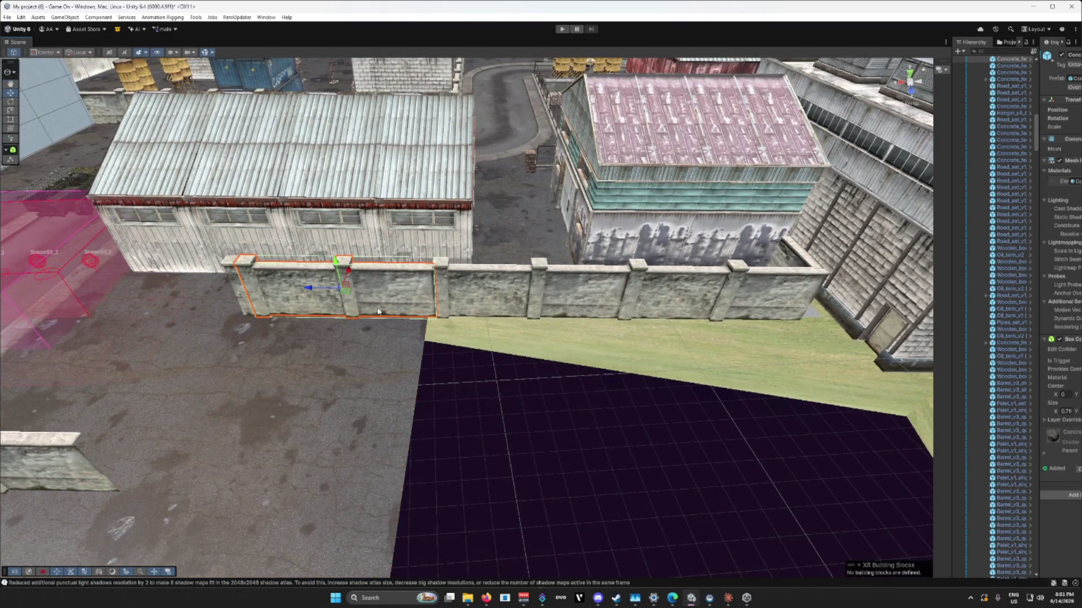
key("Delete")
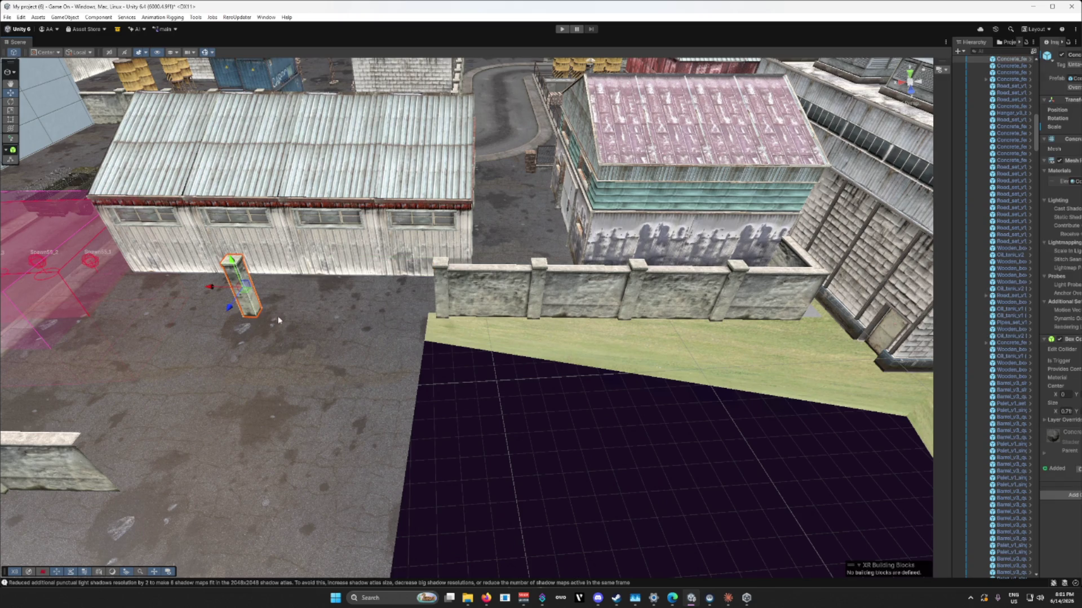
scroll(276, 319, "up", 6)
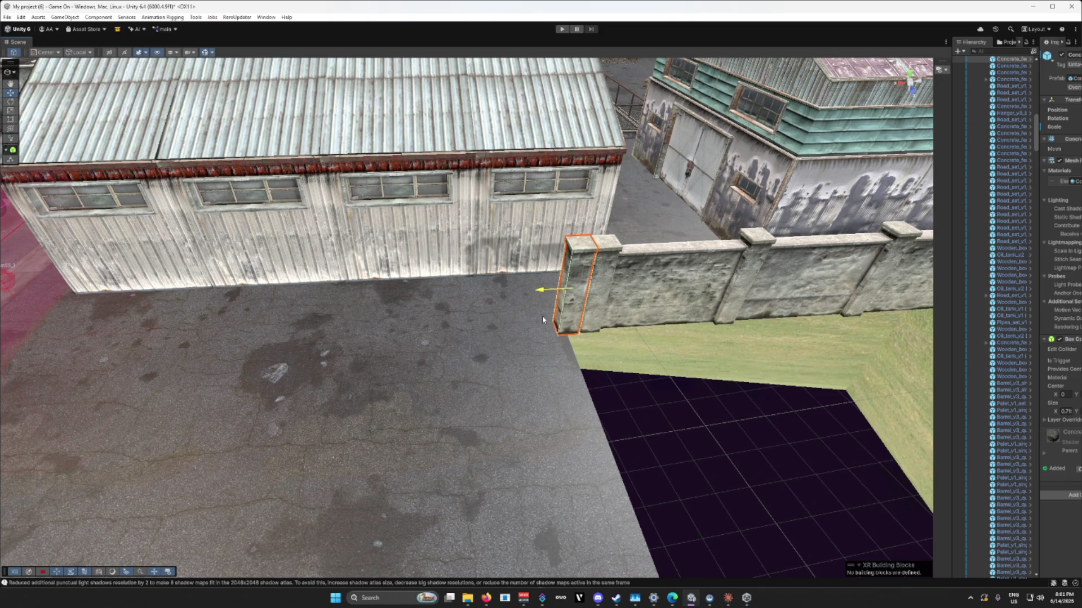
key("f")
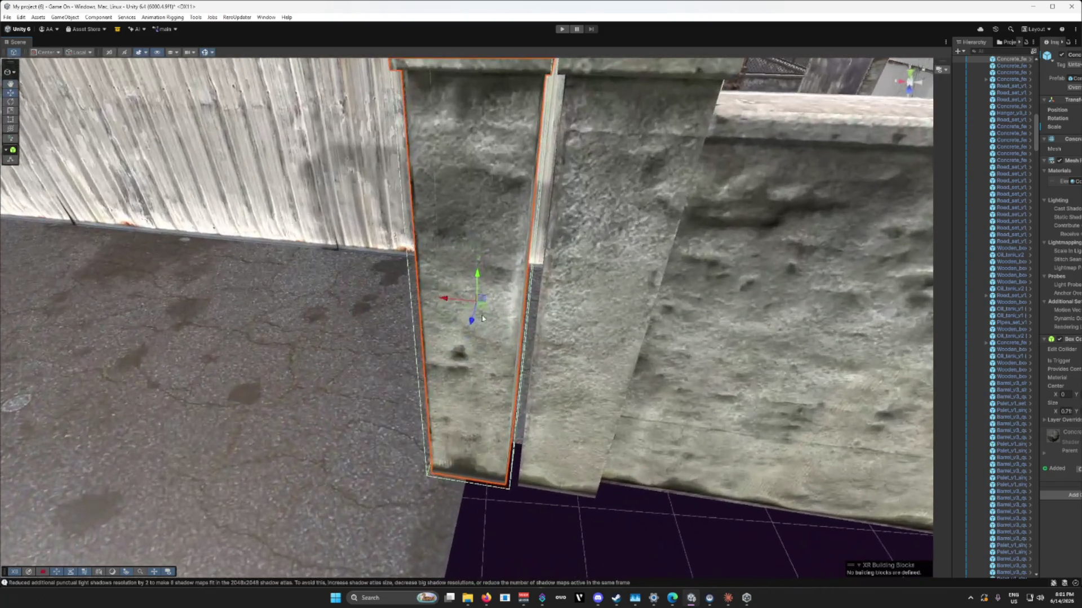
left_click_drag(449, 302, 465, 305)
scroll(464, 306, "down", 8)
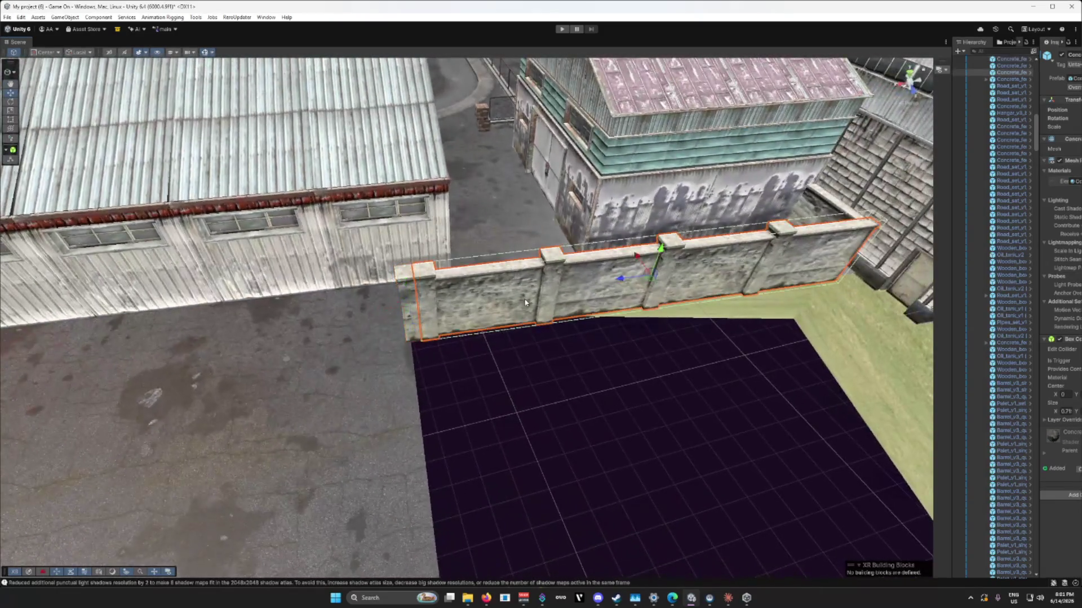
Step: Duplicate the concrete wall section and place the copy on the asphalt's edge by the dark ground
key("ctrl+d")
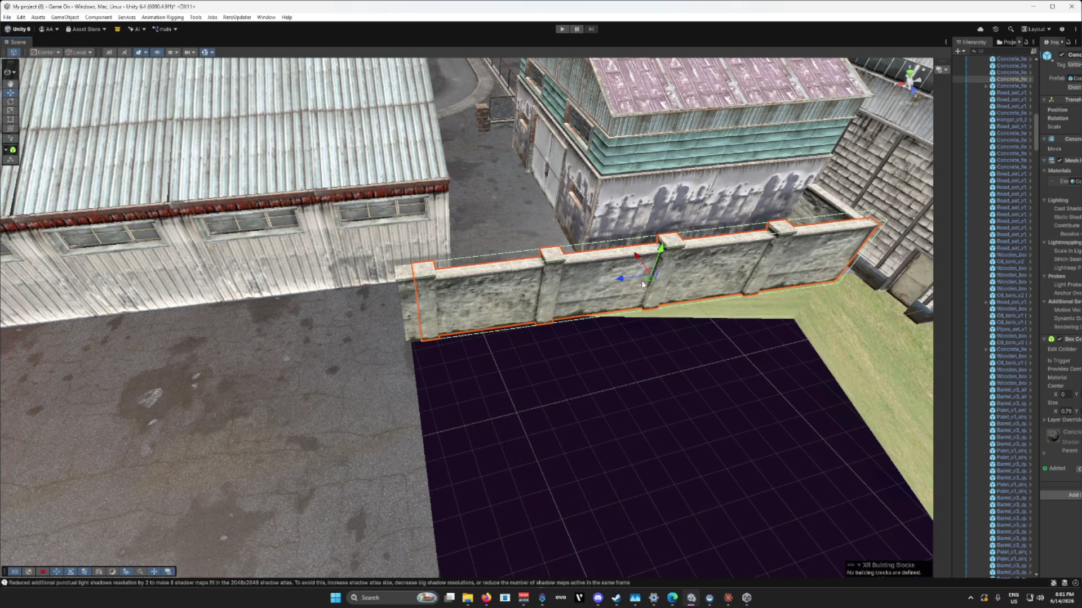
mouse_move(648, 283)
left_mouse_down()
mouse_move(551, 491)
mouse_move(563, 515)
mouse_move(655, 534)
left_mouse_up()
mouse_move(537, 493)
left_mouse_down()
mouse_move(652, 507)
mouse_move(623, 370)
mouse_move(577, 406)
mouse_move(603, 447)
mouse_move(639, 465)
left_mouse_up()
mouse_move(573, 495)
left_mouse_down()
mouse_move(623, 483)
mouse_move(440, 480)
mouse_move(428, 345)
left_mouse_up()
key("e")
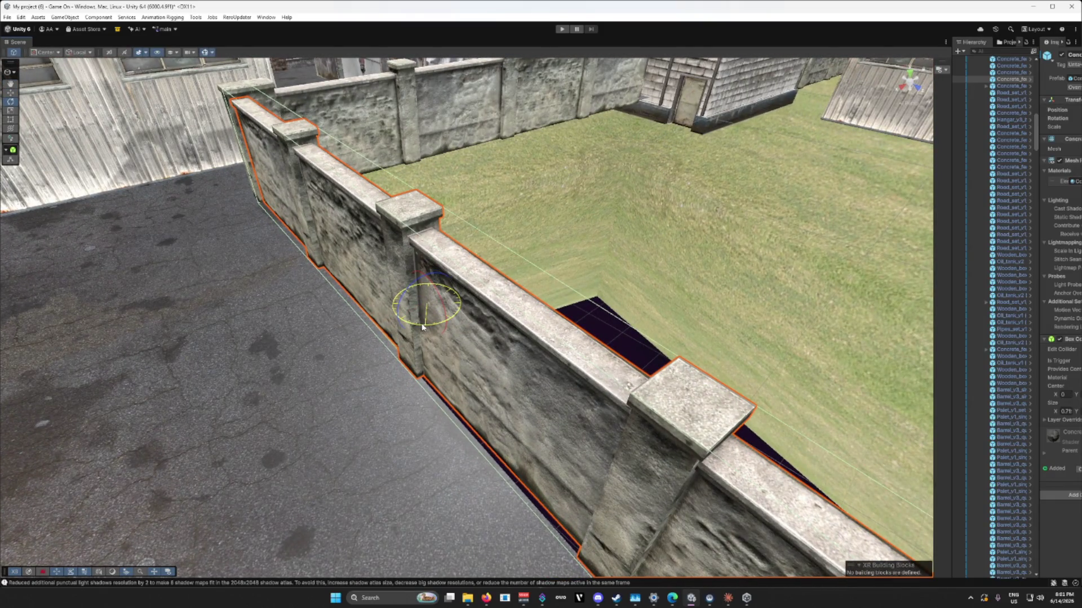
left_click_drag(417, 328, 419, 328)
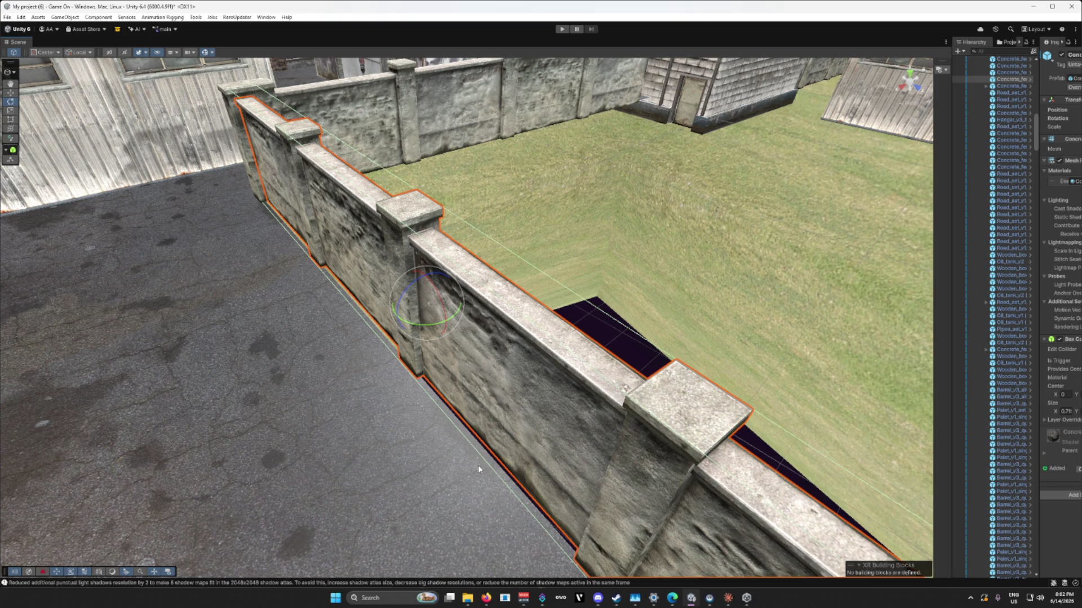
mouse_move(477, 469)
left_mouse_down()
mouse_move(603, 473)
mouse_move(447, 432)
mouse_move(419, 228)
left_mouse_up()
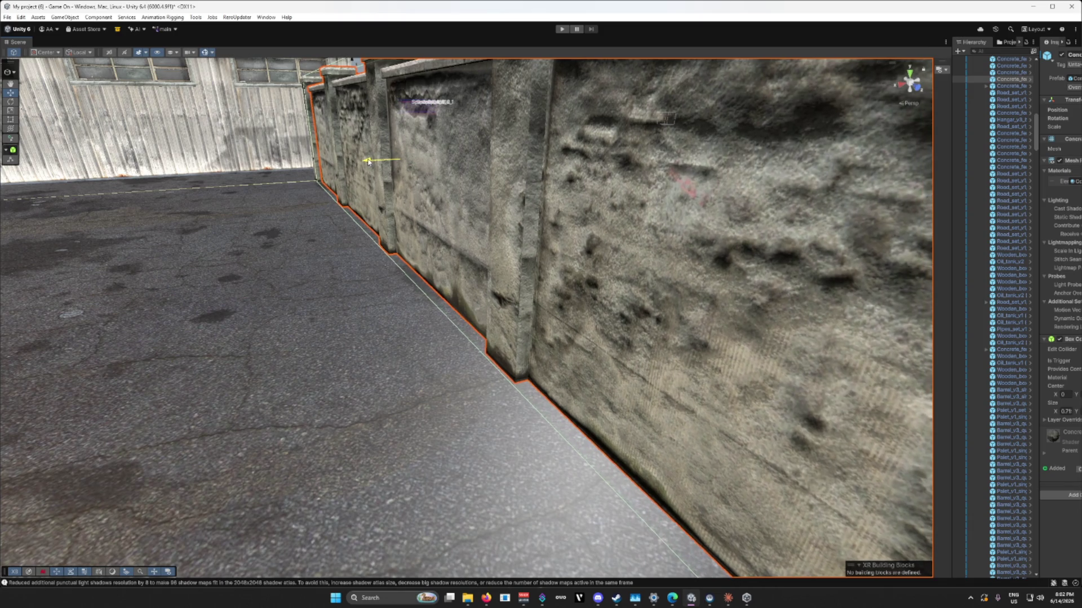
left_click_drag(308, 244, 671, 316)
Step: Duplicate the short wall section and slide the copy right beside the road
left_click(575, 390)
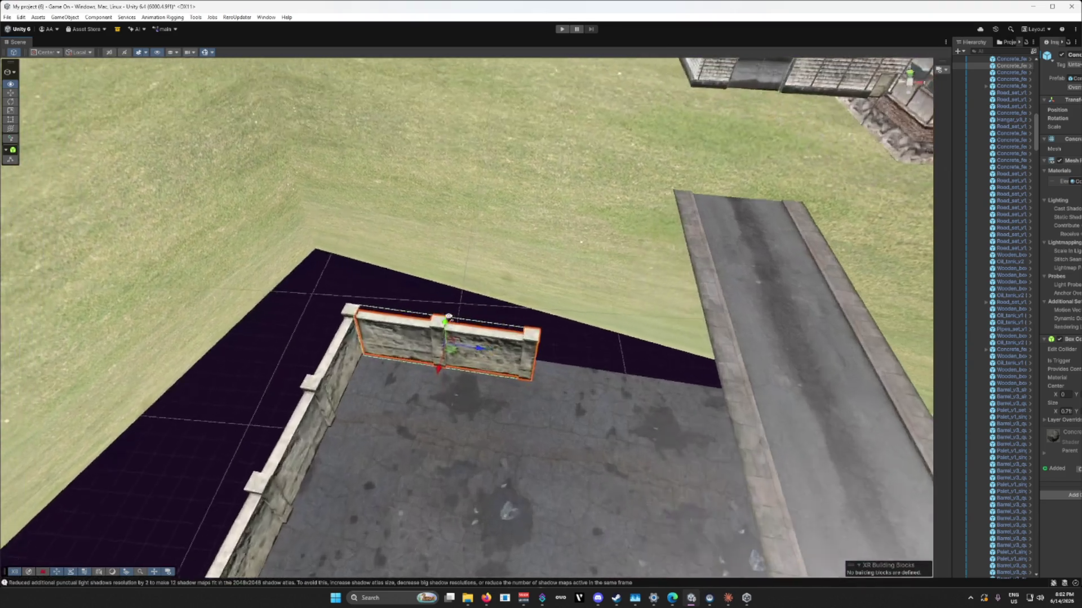
mouse_move(449, 317)
left_mouse_down()
mouse_move(418, 345)
mouse_move(537, 330)
mouse_move(439, 331)
left_mouse_up()
key("ctrl+d")
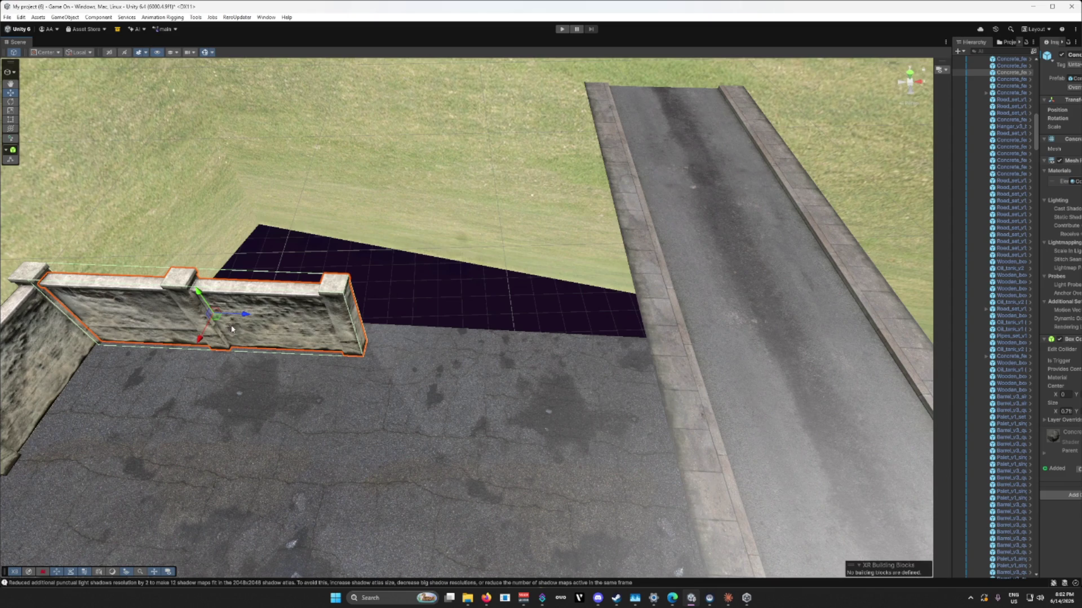
mouse_move(241, 317)
left_mouse_down()
mouse_move(542, 333)
mouse_move(555, 362)
mouse_move(415, 355)
mouse_move(131, 261)
mouse_move(528, 256)
mouse_move(421, 352)
mouse_move(471, 357)
mouse_move(499, 330)
mouse_move(602, 158)
mouse_move(382, 243)
mouse_move(491, 246)
left_mouse_up()
Step: Move the vented hangar left until it sits flush against the road's curb
left_click(601, 159)
key("e")
mouse_move(410, 242)
left_mouse_down()
mouse_move(365, 249)
mouse_move(343, 328)
mouse_move(489, 245)
mouse_move(515, 249)
left_mouse_up()
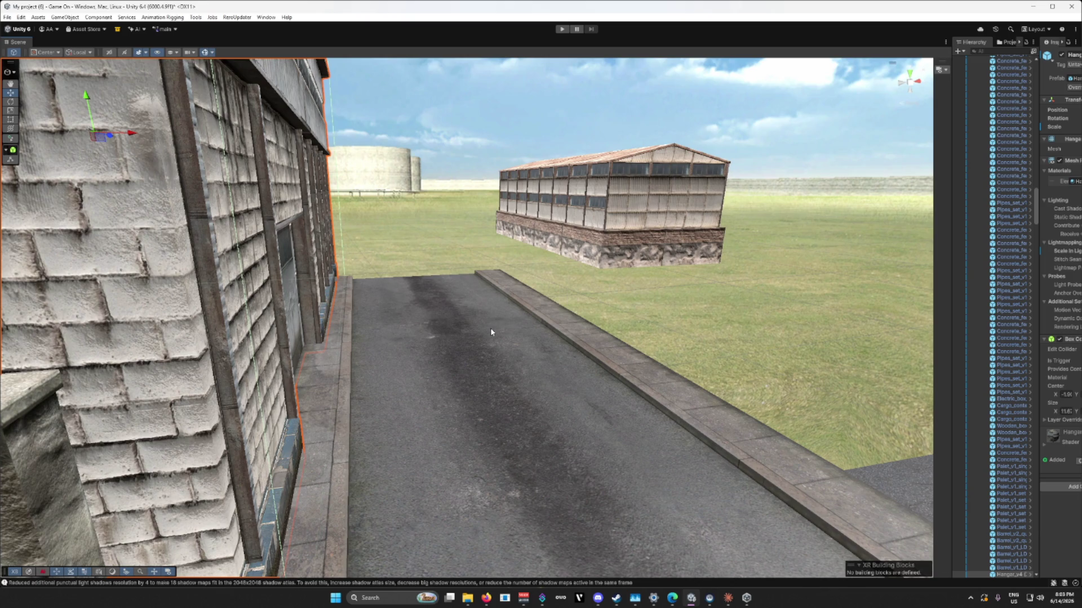
Step: Move the green sphere on the player rig slightly right along its X axis
mouse_move(491, 333)
left_mouse_down()
mouse_move(490, 362)
mouse_move(475, 374)
mouse_move(97, 356)
mouse_move(32, 399)
mouse_move(29, 434)
mouse_move(11, 321)
left_mouse_up()
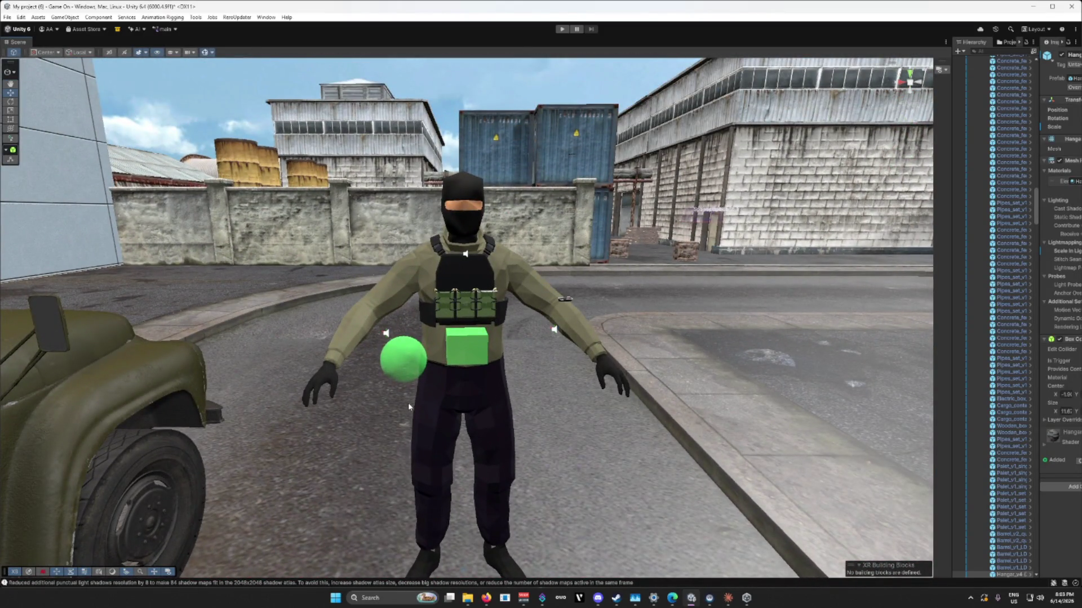
left_click(400, 363)
mouse_move(373, 362)
left_mouse_down()
mouse_move(393, 363)
mouse_move(405, 449)
mouse_move(517, 465)
left_mouse_up()
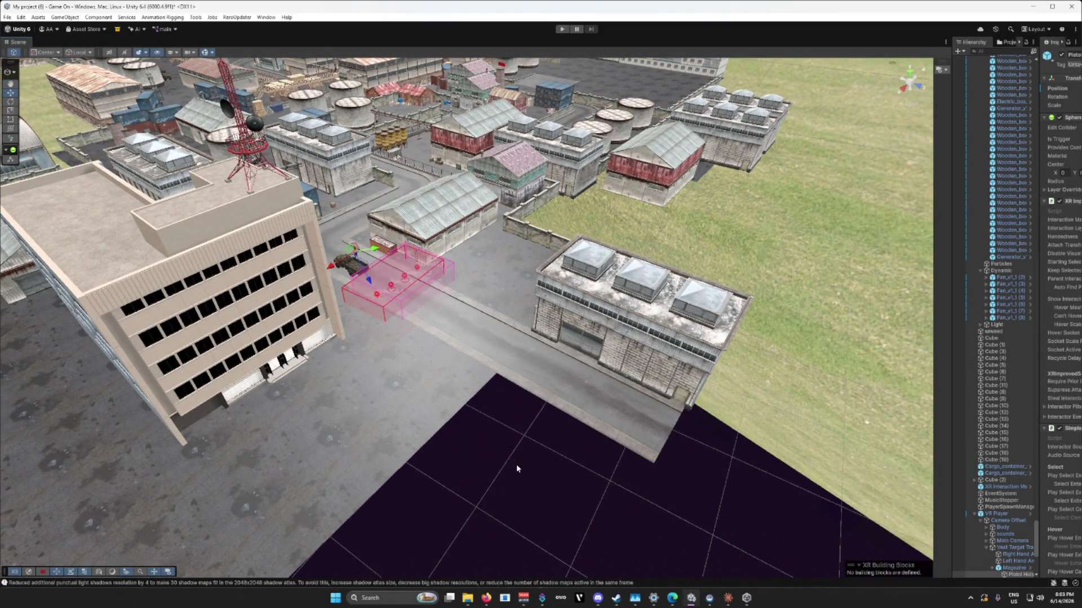
Step: Duplicate the red hangar, bring the copy forward, turn it about 90° and raise it slightly
left_click(641, 183)
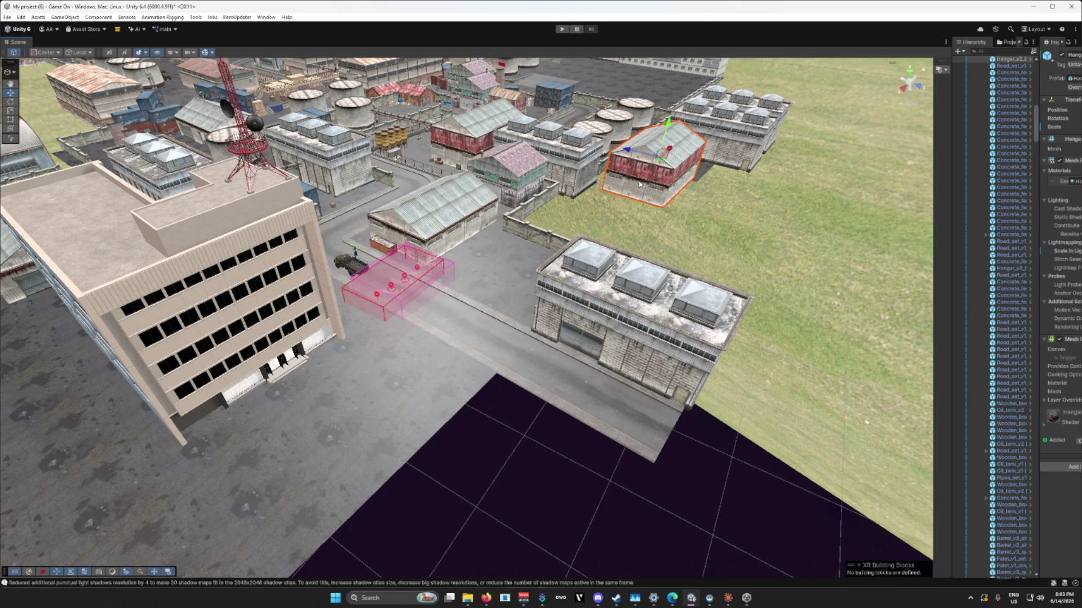
key("ctrl+d")
mouse_move(660, 163)
left_mouse_down()
mouse_move(603, 251)
mouse_move(518, 439)
mouse_move(535, 406)
mouse_move(653, 428)
mouse_move(809, 427)
left_mouse_up()
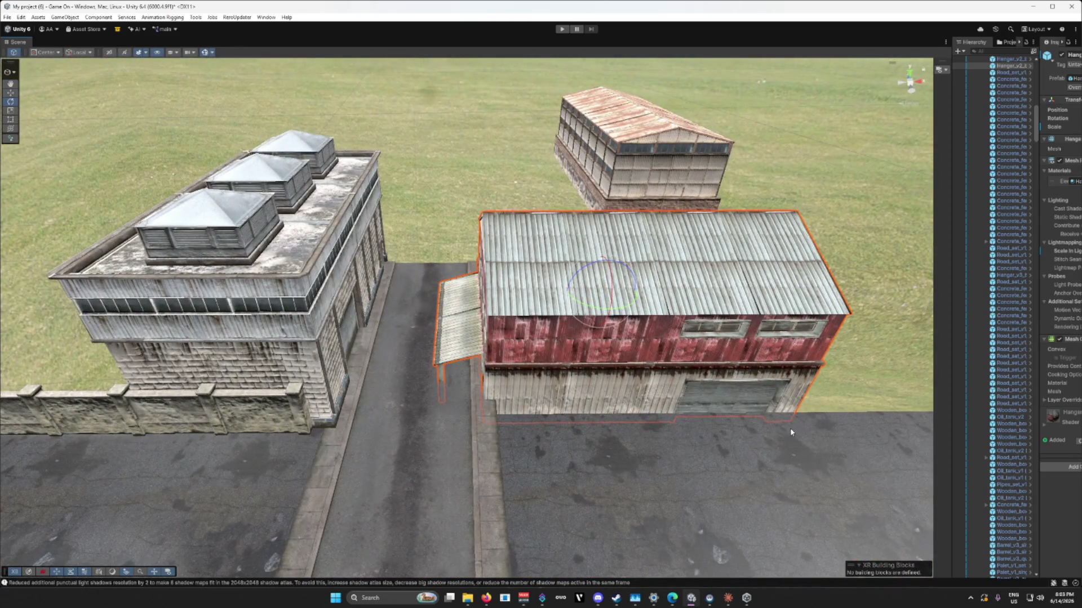
mouse_move(593, 308)
left_mouse_down()
mouse_move(694, 338)
mouse_move(673, 371)
left_mouse_up()
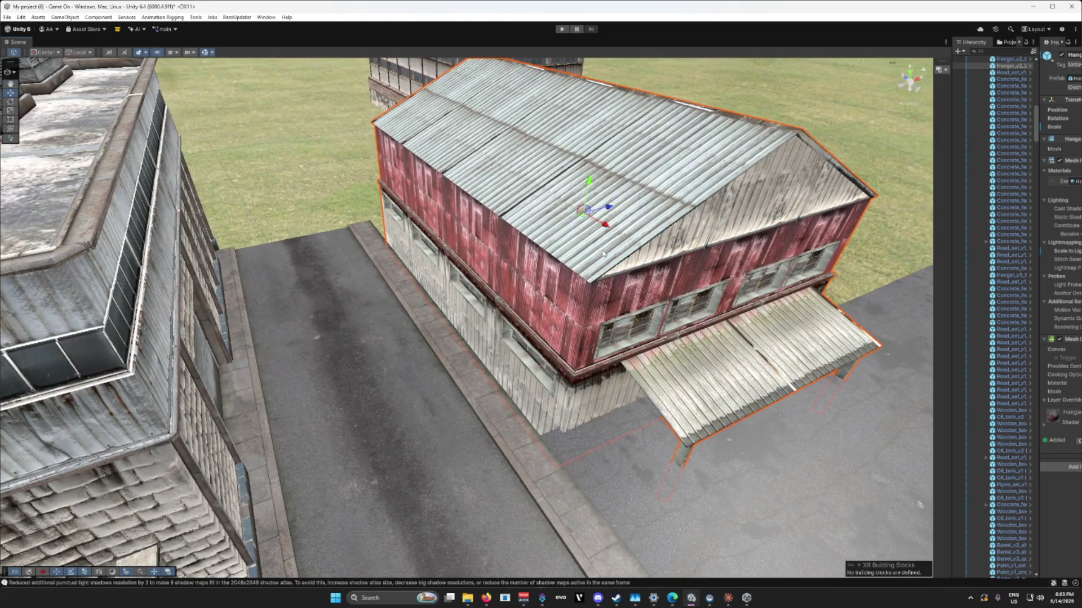
mouse_move(587, 178)
left_mouse_down()
mouse_move(587, 167)
mouse_move(600, 197)
left_mouse_up()
Step: Inspect the hangar copy's awning, garage door and left wall, then deselect it
mouse_move(554, 381)
left_mouse_down()
mouse_move(496, 405)
mouse_move(415, 386)
mouse_move(520, 358)
left_mouse_up()
left_click_drag(533, 227, 492, 91)
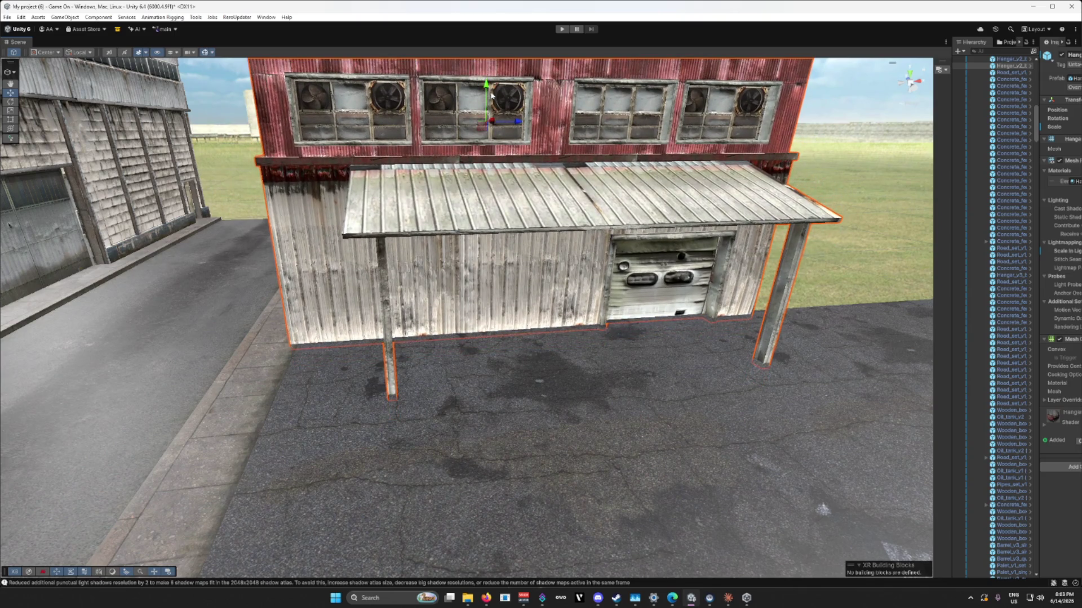
key("w")
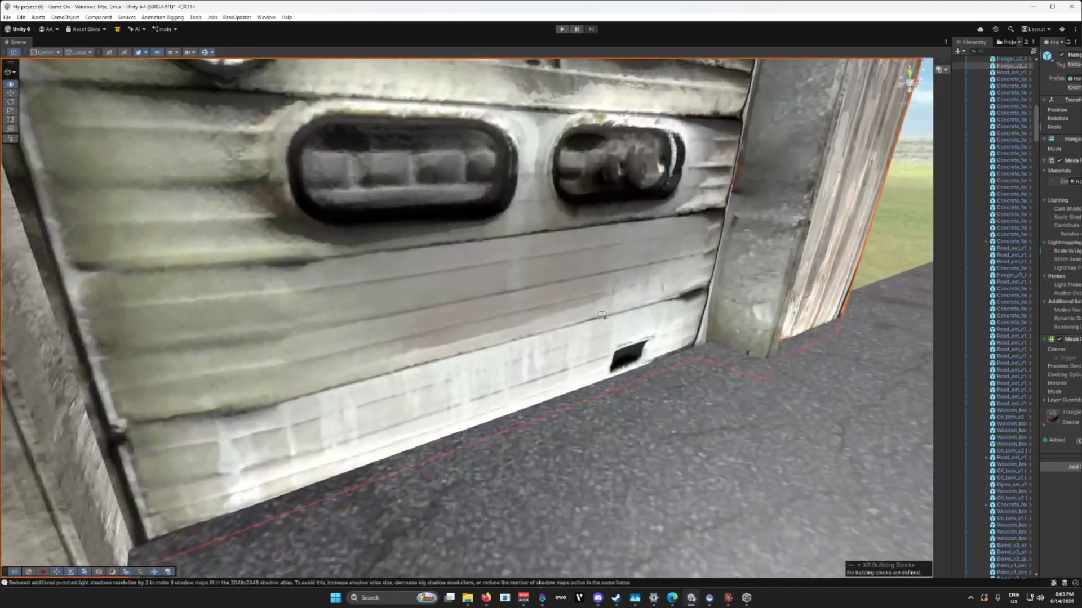
key("s")
left_click_drag(551, 326, 583, 332)
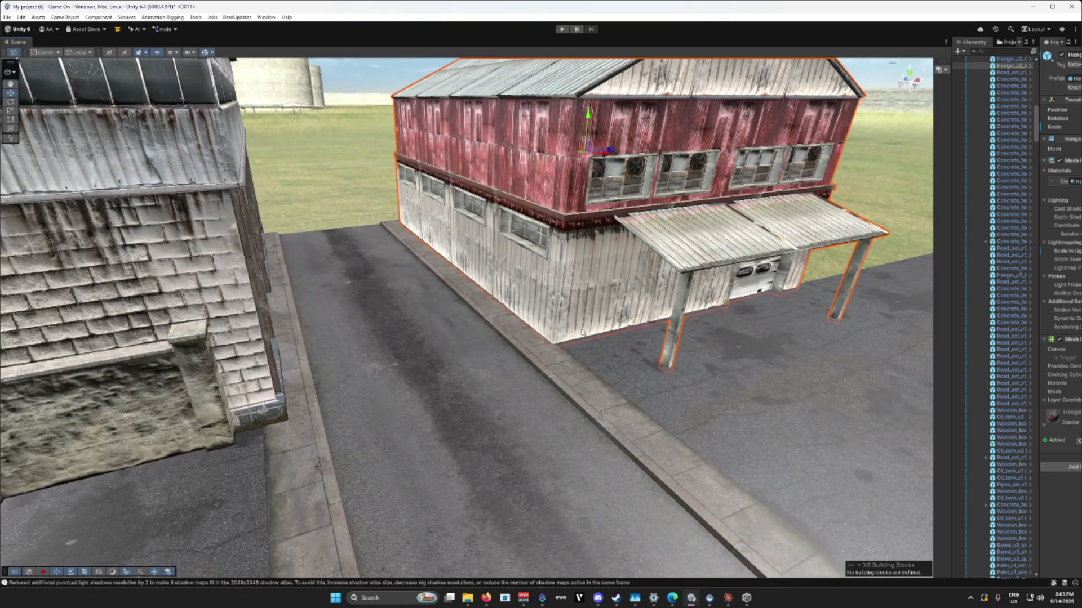
left_click(393, 305)
left_click_drag(393, 309, 705, 308)
Step: Select the two road segments near the truck and slide them right over the dark ground
left_click(705, 307)
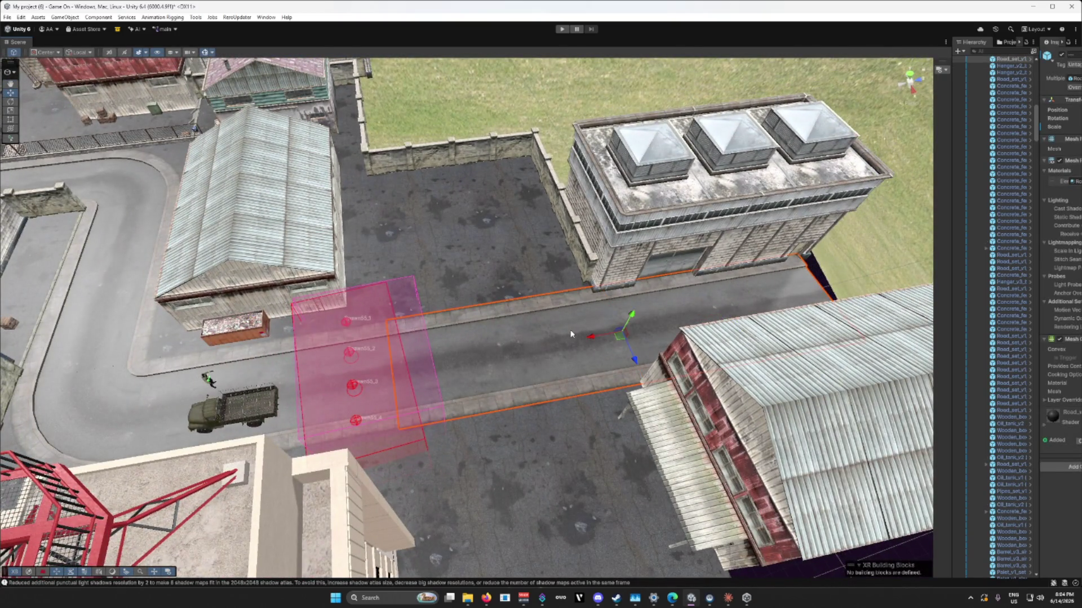
left_click_drag(567, 337, 468, 341)
left_click(469, 344)
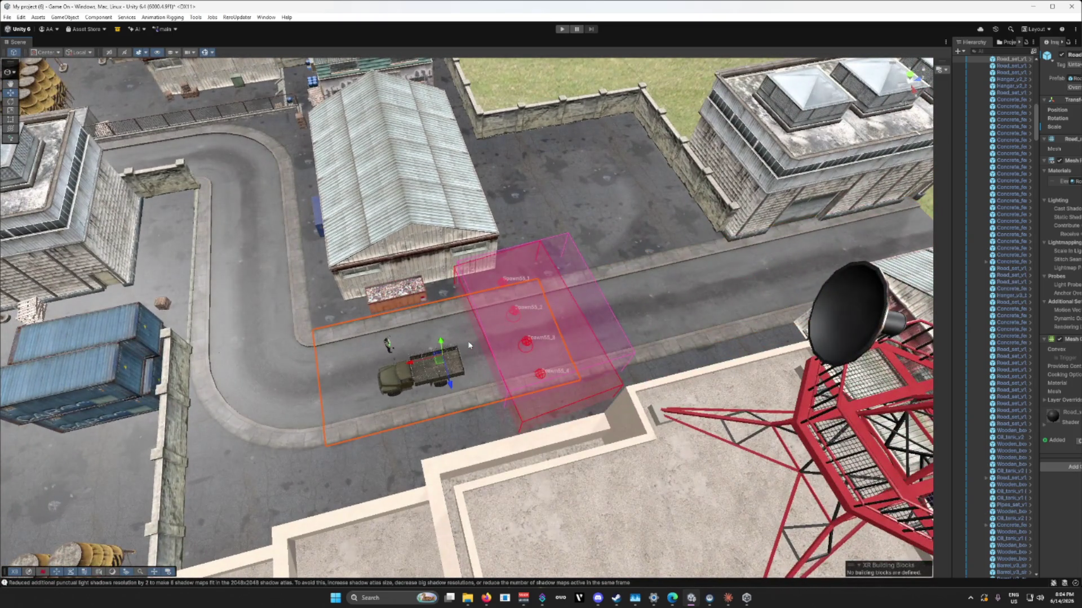
left_click(658, 301, "shift")
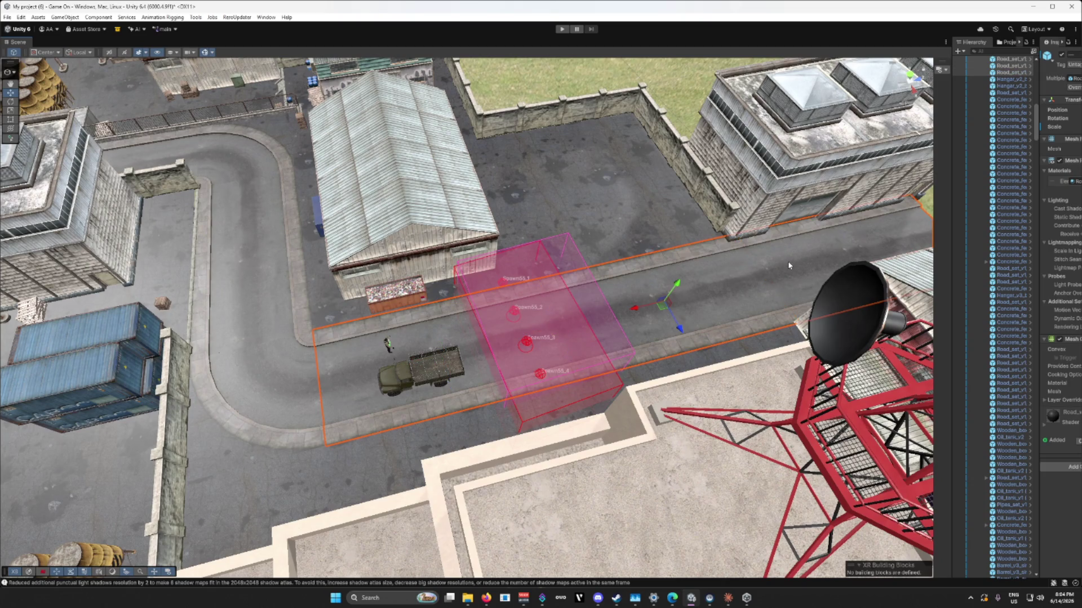
left_click_drag(749, 320, 711, 329)
scroll(437, 309, "down", 3)
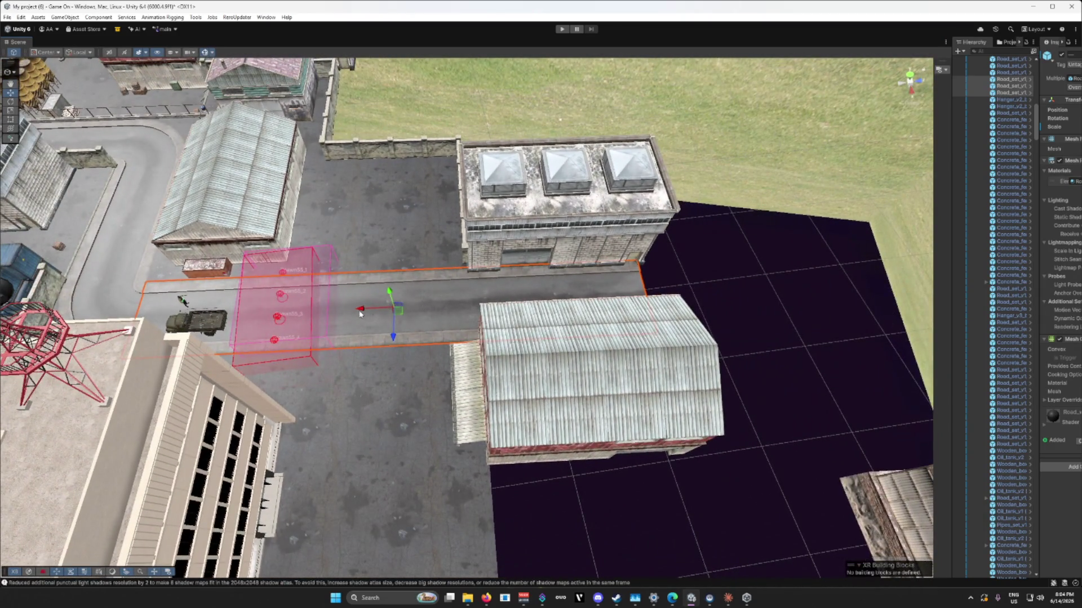
left_click_drag(359, 314, 869, 278)
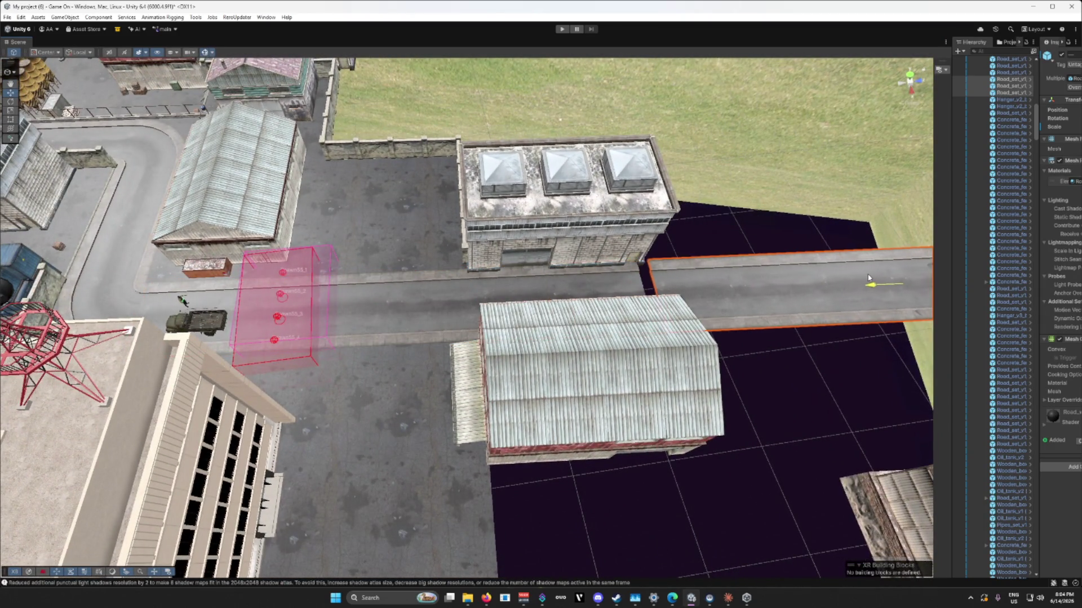
mouse_move(571, 319)
left_mouse_down()
mouse_move(676, 274)
mouse_move(733, 217)
mouse_move(795, 224)
mouse_move(760, 161)
mouse_move(768, 172)
left_mouse_up()
mouse_move(586, 329)
left_mouse_down()
mouse_move(523, 380)
mouse_move(549, 374)
mouse_move(460, 371)
left_mouse_up()
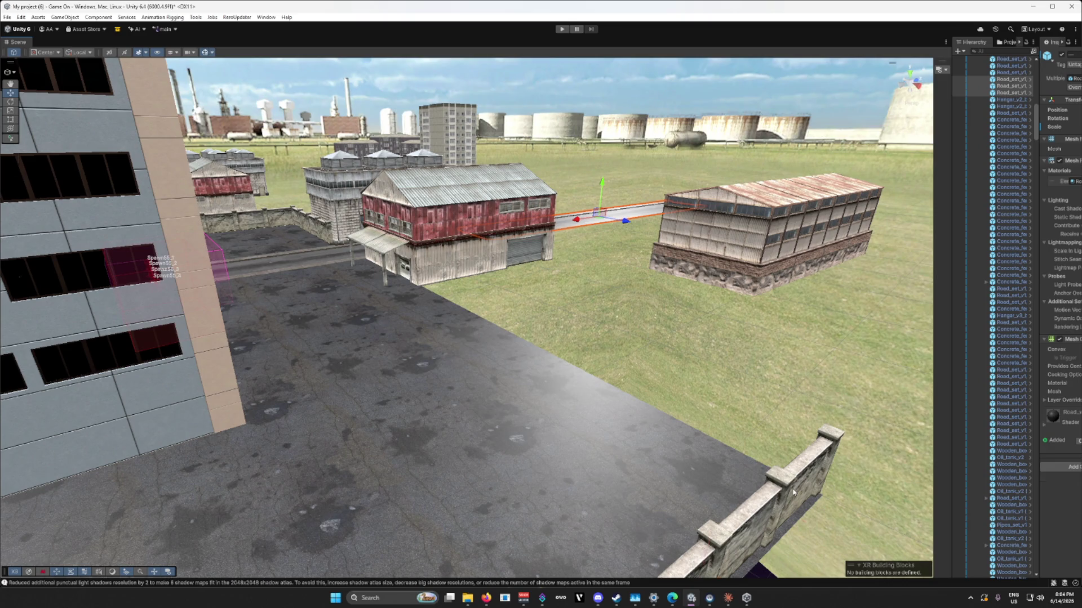
Step: Select three wall segments at the lot edge, turn them about 90° and move them to the right edge
left_click(793, 493)
key("f")
left_click(416, 449, "shift")
left_click(304, 455, "shift")
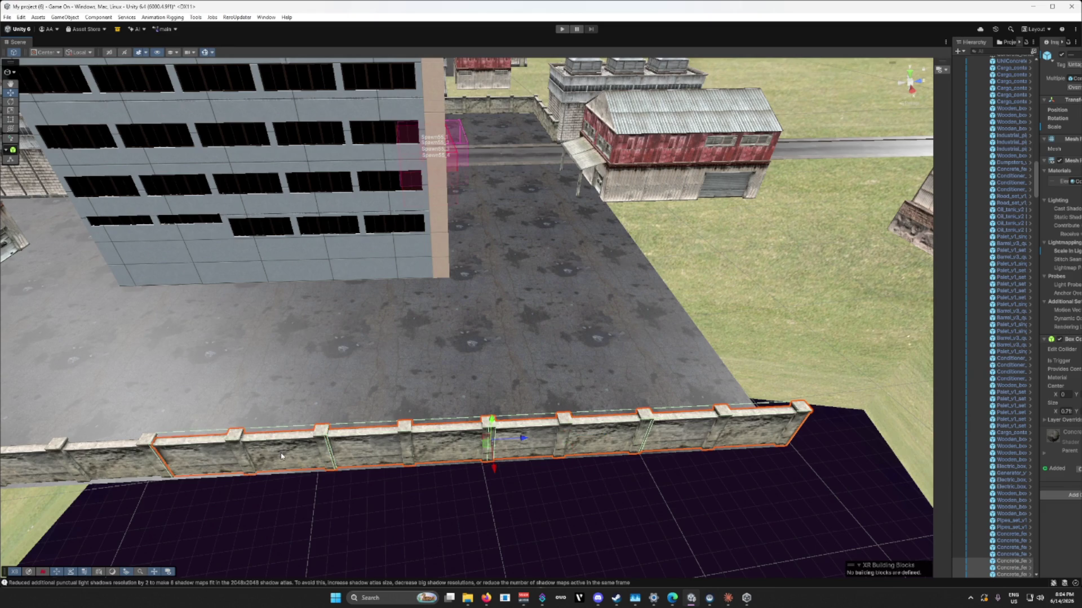
key("e")
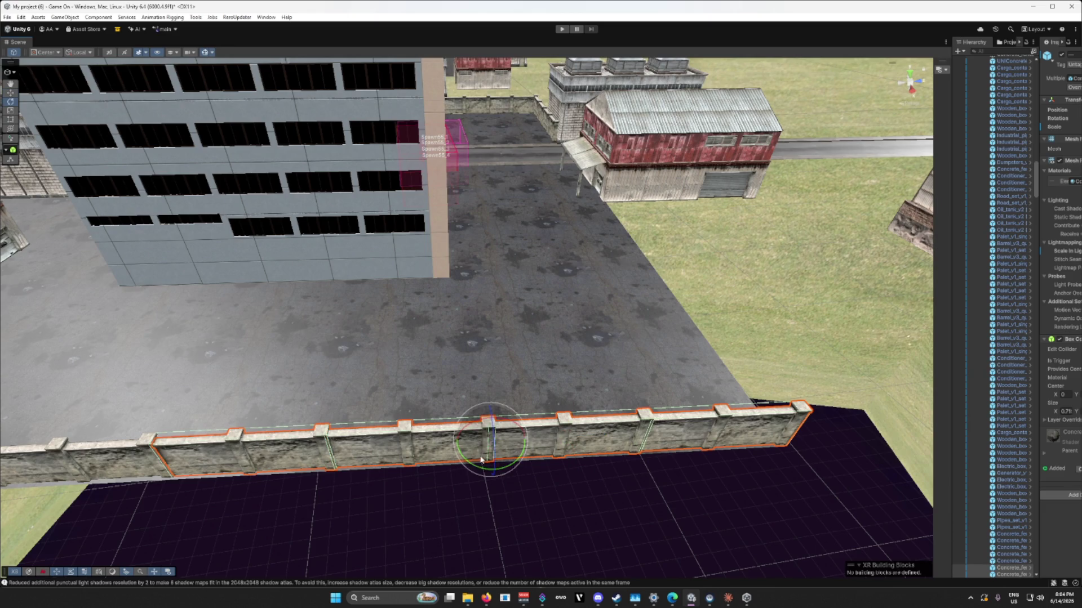
left_click_drag(465, 458, 586, 478)
key("w")
mouse_move(490, 438)
left_mouse_down()
mouse_move(611, 338)
mouse_move(653, 272)
mouse_move(667, 271)
mouse_move(647, 248)
left_mouse_up()
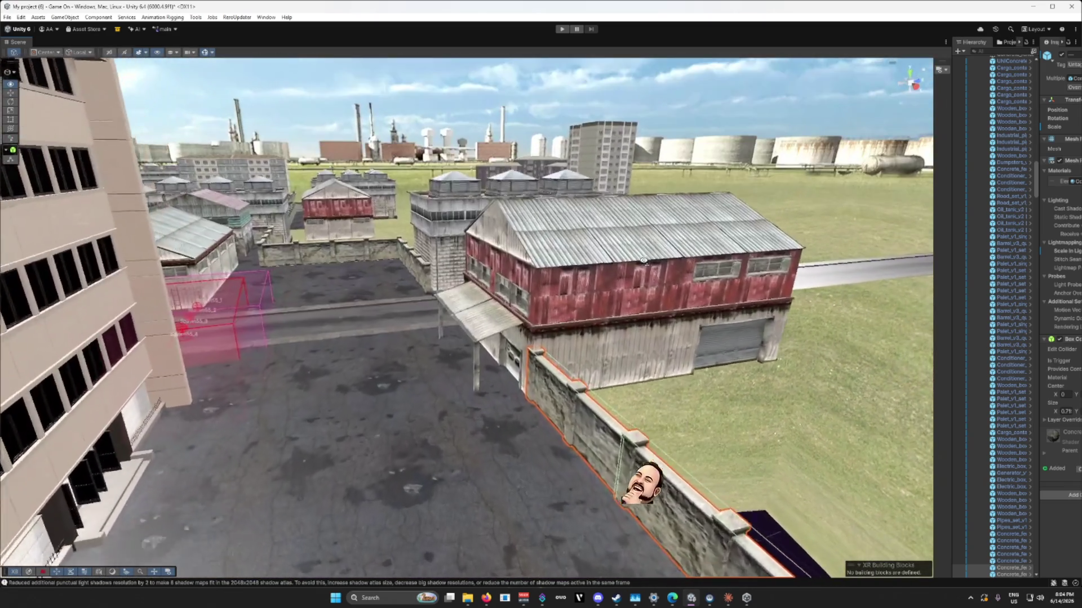
Step: Fly along the long wall to inspect it, then select the stone wall and orbit around it
key("s")
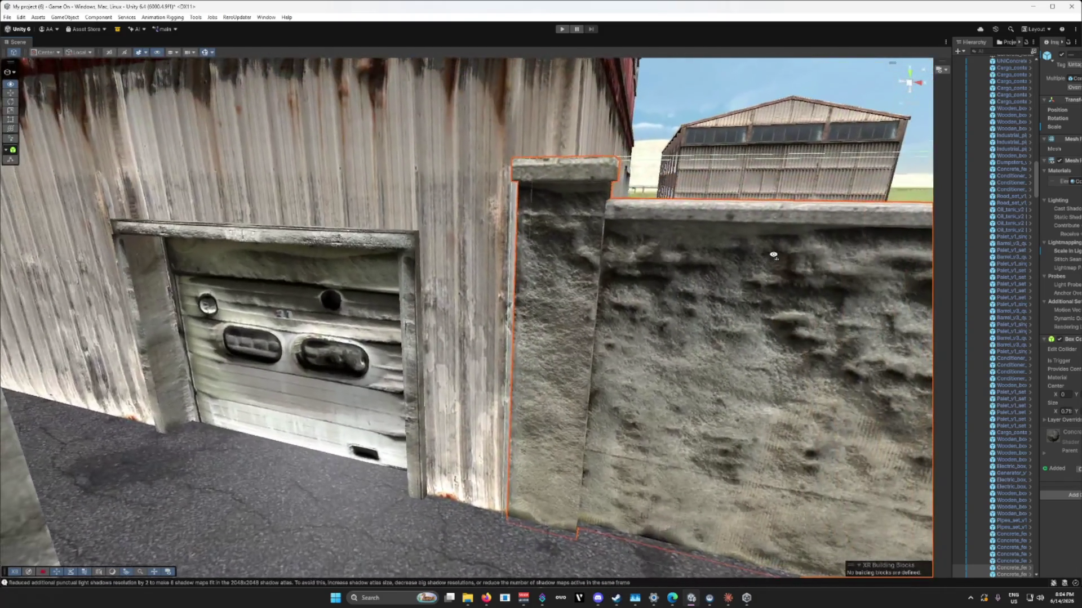
key("s")
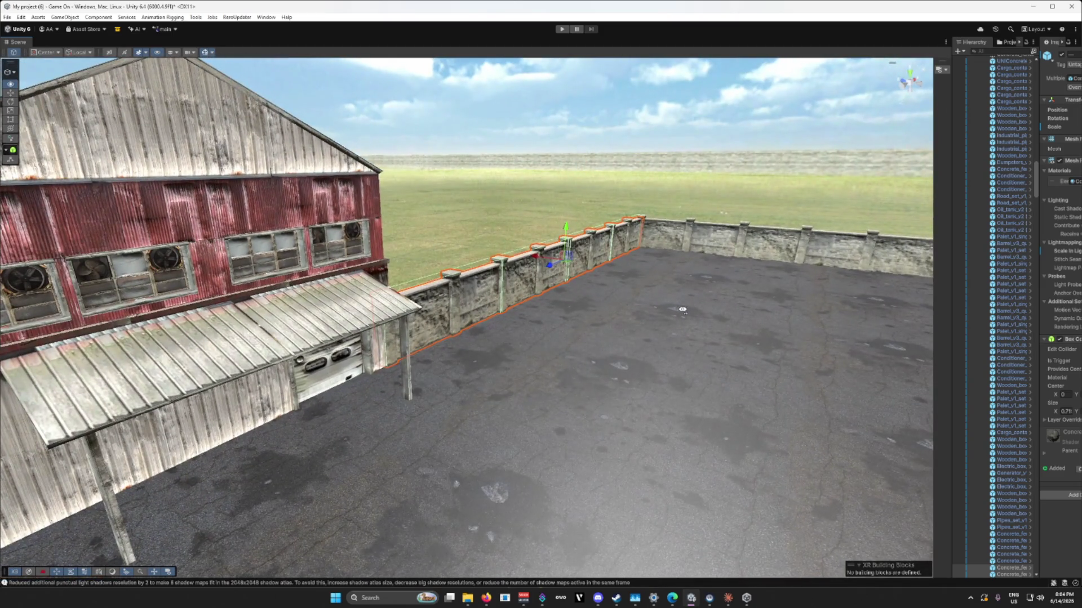
key("s")
key("w")
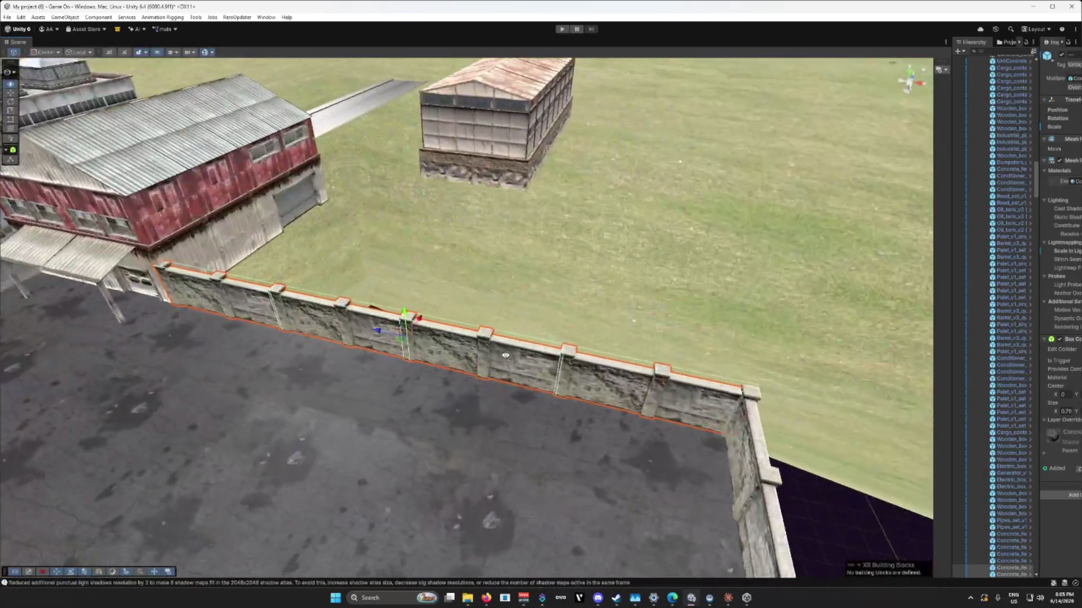
key("w")
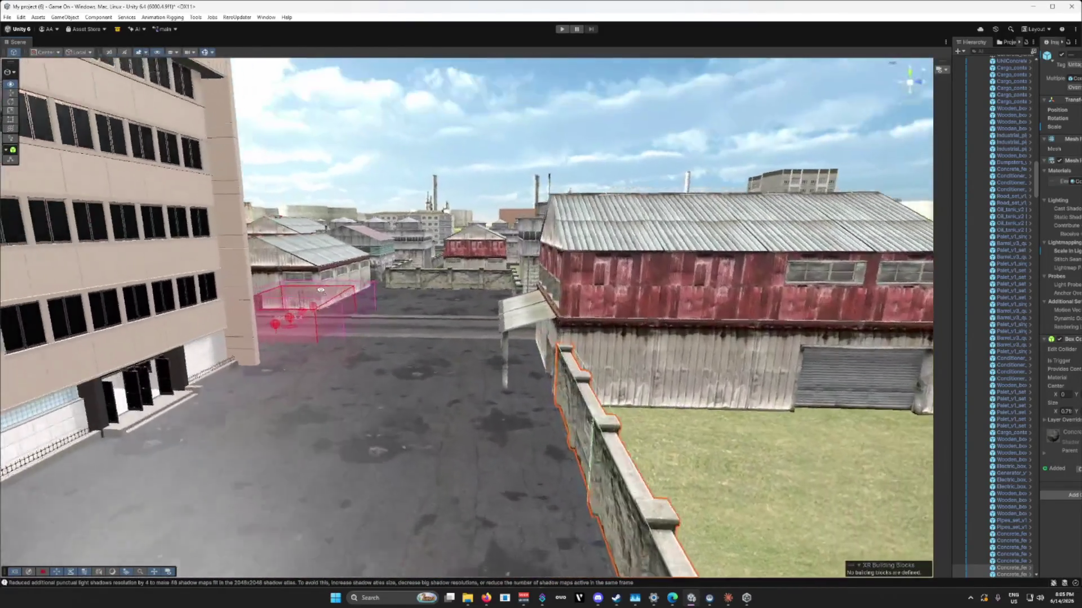
key("w")
key("w")
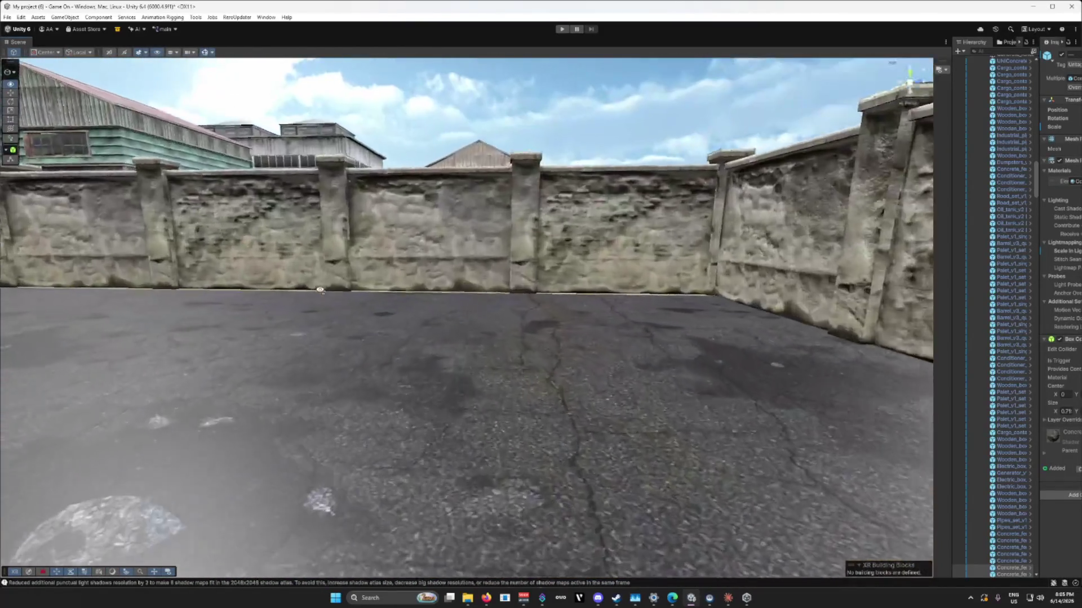
key("w")
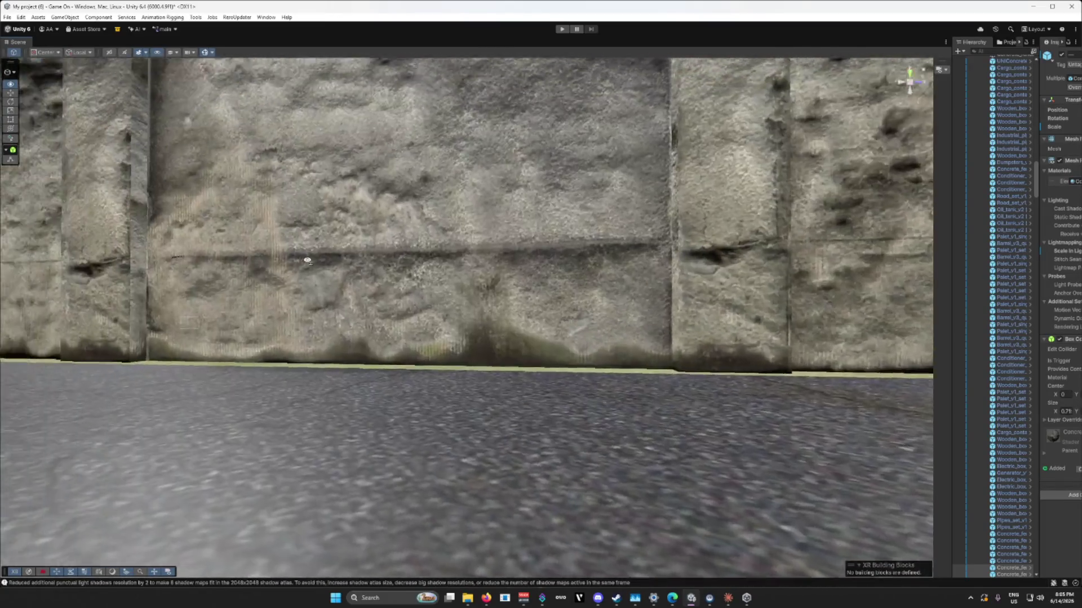
key("s")
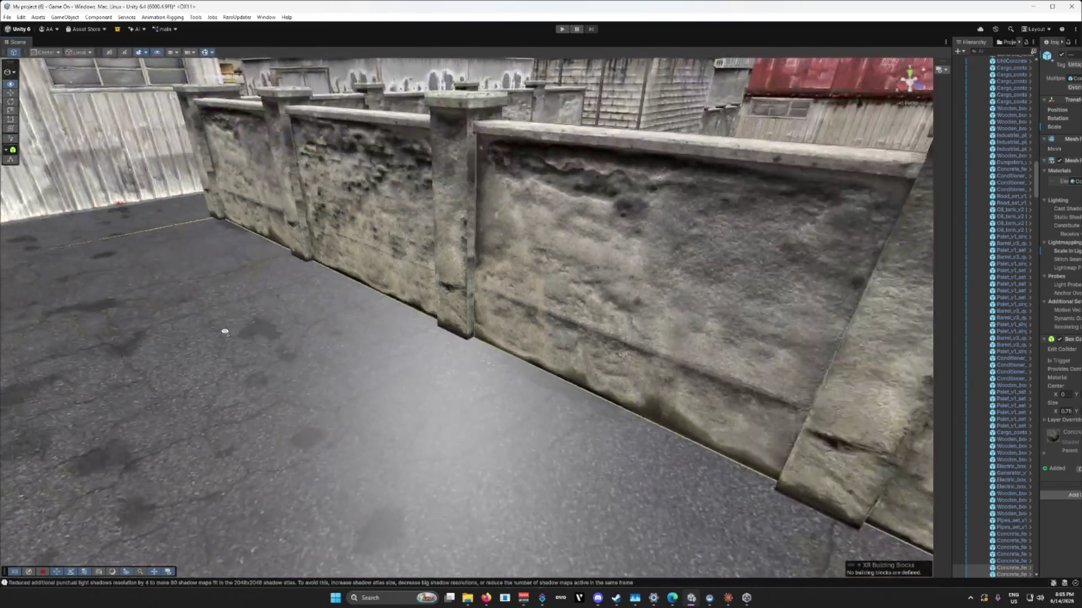
left_click(406, 260)
left_click_drag(424, 249, 464, 292)
Step: Fly down close to the selected wall and look along it at ground level
key("w")
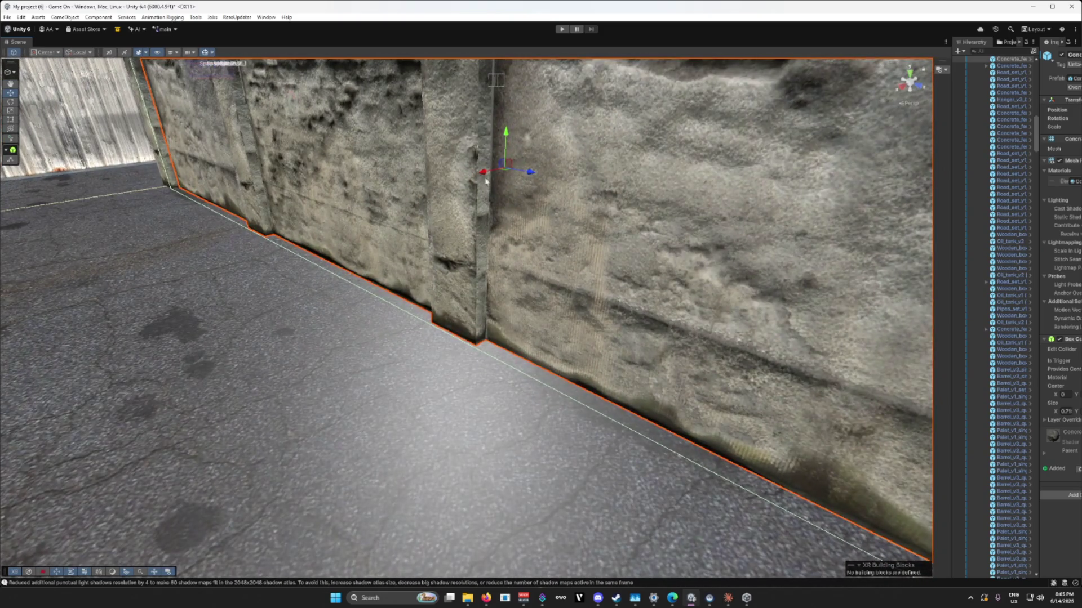
mouse_move(477, 178)
left_mouse_down()
mouse_move(394, 367)
mouse_move(382, 347)
mouse_move(401, 310)
mouse_move(603, 302)
mouse_move(591, 282)
mouse_move(532, 260)
mouse_move(413, 273)
mouse_move(422, 292)
mouse_move(431, 284)
left_mouse_up()
scroll(400, 309, "down", 3)
mouse_move(504, 297)
left_mouse_down()
mouse_move(556, 169)
mouse_move(527, 182)
left_mouse_up()
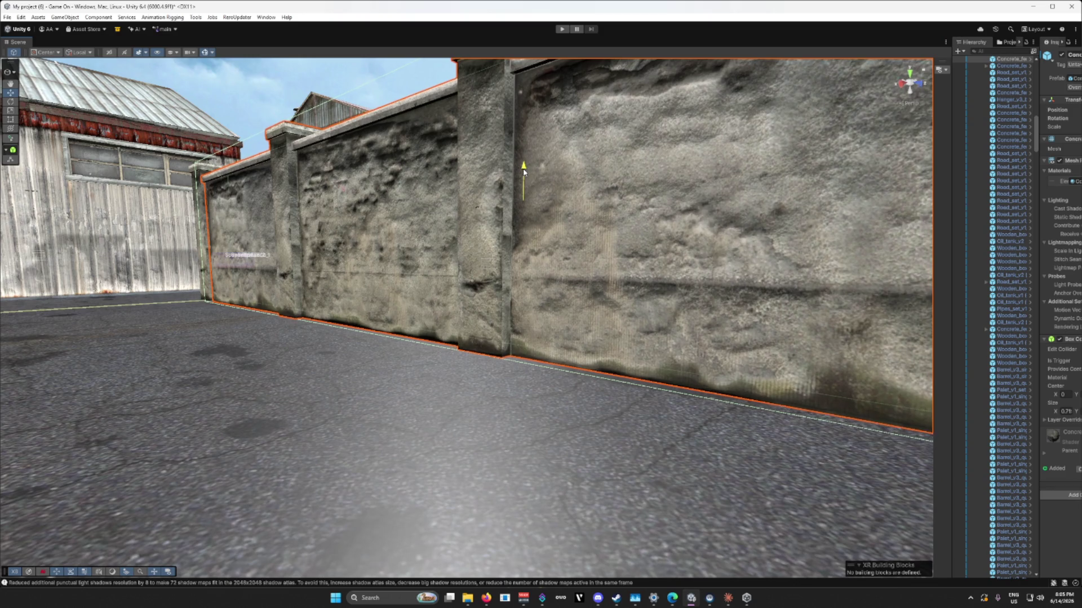
Step: Swing over the street and warehouses to an aerial view and select the small gabled hangar
mouse_move(430, 367)
left_mouse_down()
mouse_move(631, 377)
mouse_move(665, 393)
mouse_move(836, 380)
left_mouse_up()
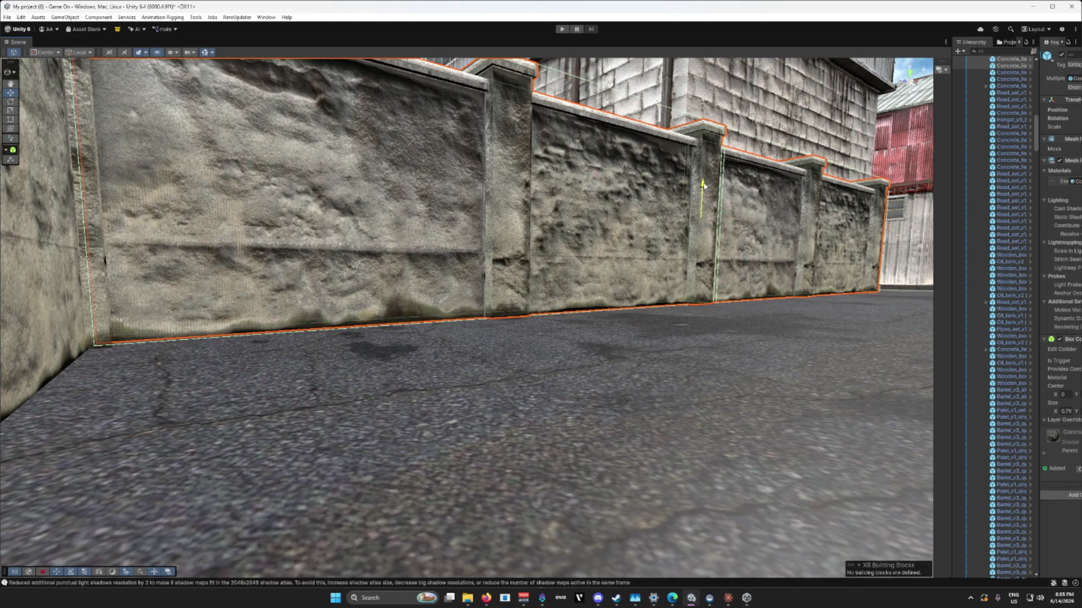
mouse_move(653, 376)
left_mouse_down()
mouse_move(672, 379)
mouse_move(601, 442)
mouse_move(577, 439)
mouse_move(647, 431)
mouse_move(656, 394)
mouse_move(651, 422)
left_mouse_up()
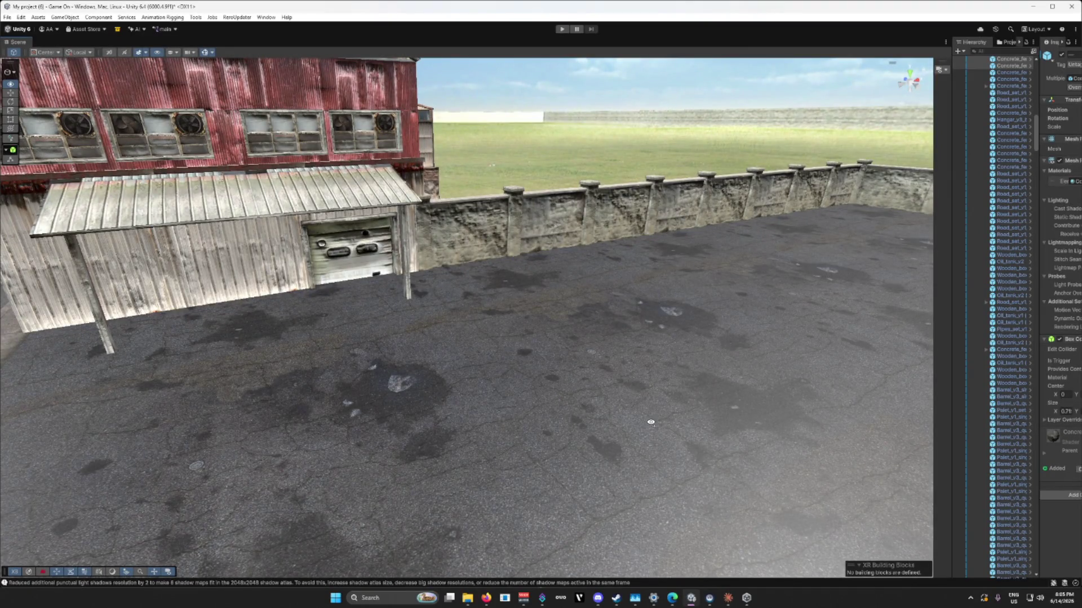
left_click_drag(650, 422, 324, 406)
mouse_move(781, 406)
left_mouse_down()
mouse_move(592, 441)
mouse_move(693, 435)
mouse_move(751, 451)
left_mouse_up()
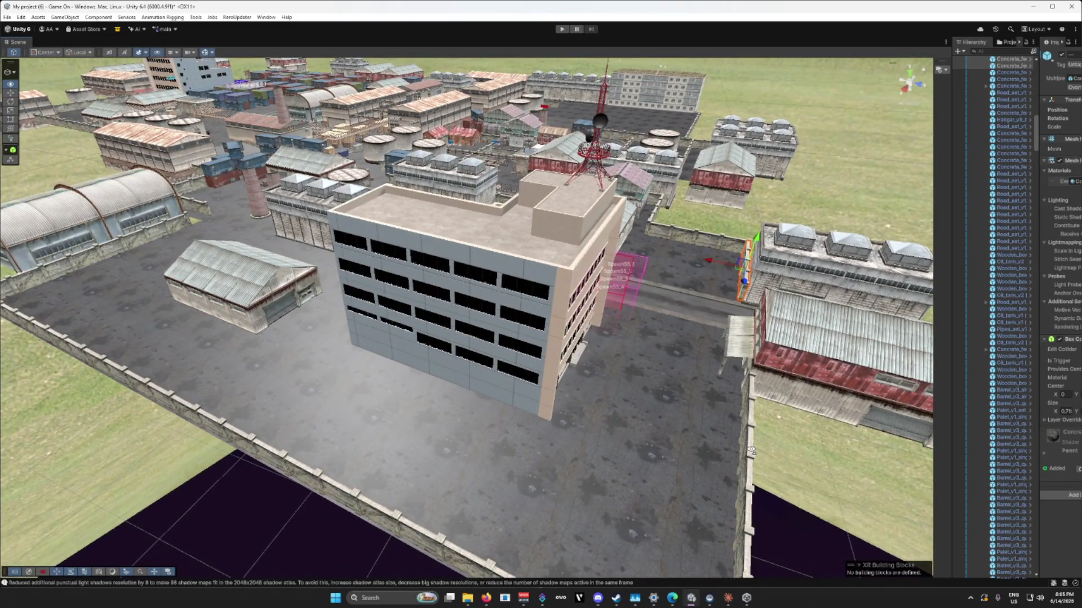
left_click(241, 300)
Step: Place the gabled hangar next to the tall office building, then fly inside toward its doors
left_click_drag(246, 284, 642, 463)
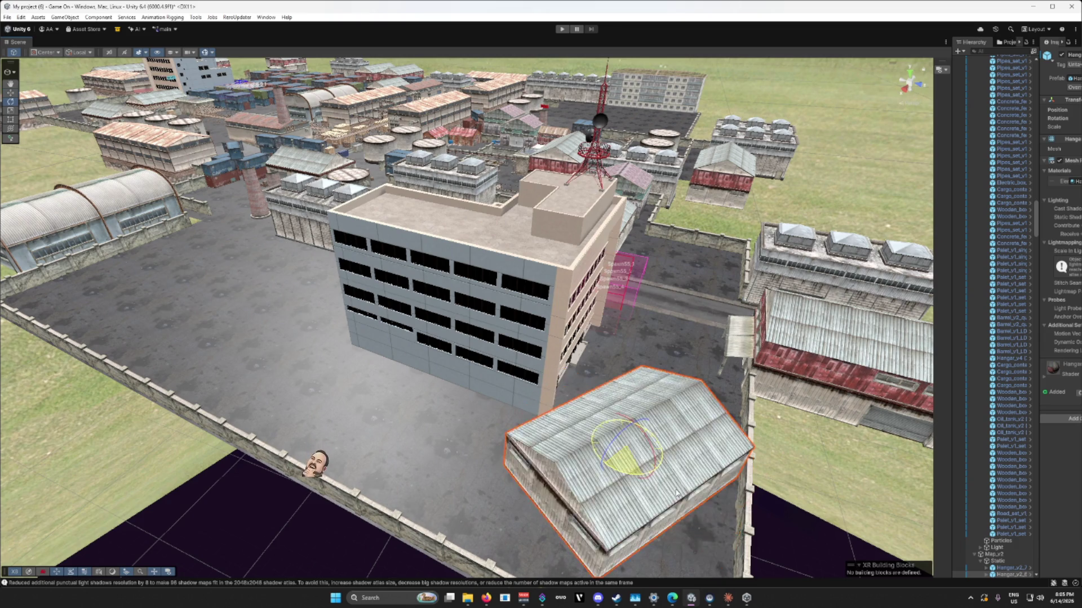
key("w")
left_click_drag(714, 500, 512, 441)
mouse_move(444, 348)
left_mouse_down()
mouse_move(519, 364)
mouse_move(483, 458)
mouse_move(404, 490)
mouse_move(451, 440)
mouse_move(577, 368)
mouse_move(240, 346)
mouse_move(327, 351)
left_mouse_up()
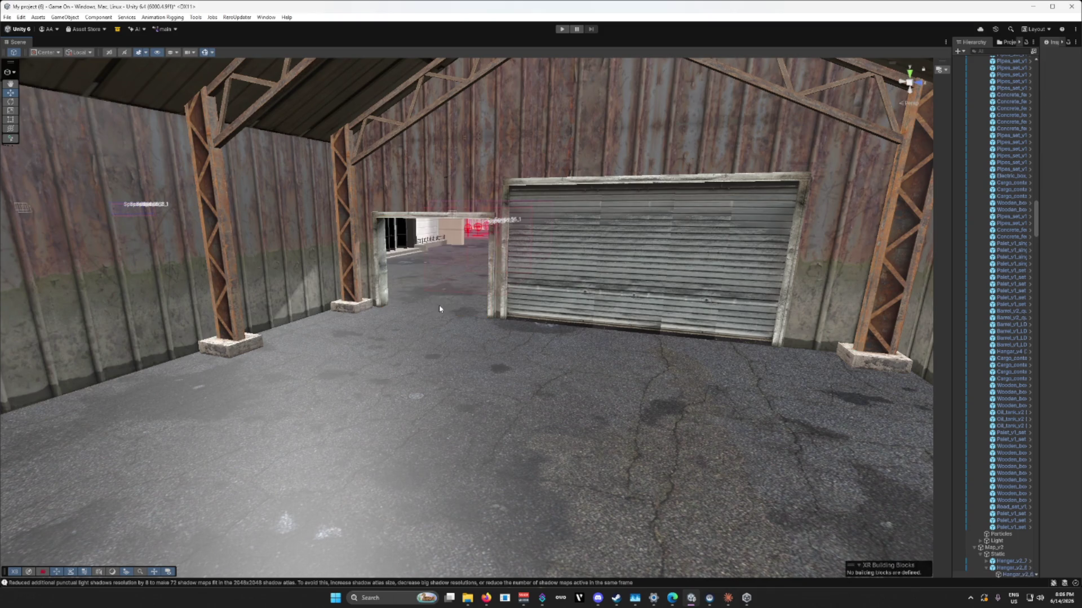
mouse_move(524, 367)
left_mouse_down()
mouse_move(574, 369)
mouse_move(540, 425)
mouse_move(556, 384)
mouse_move(782, 438)
mouse_move(817, 435)
mouse_move(765, 415)
left_mouse_up()
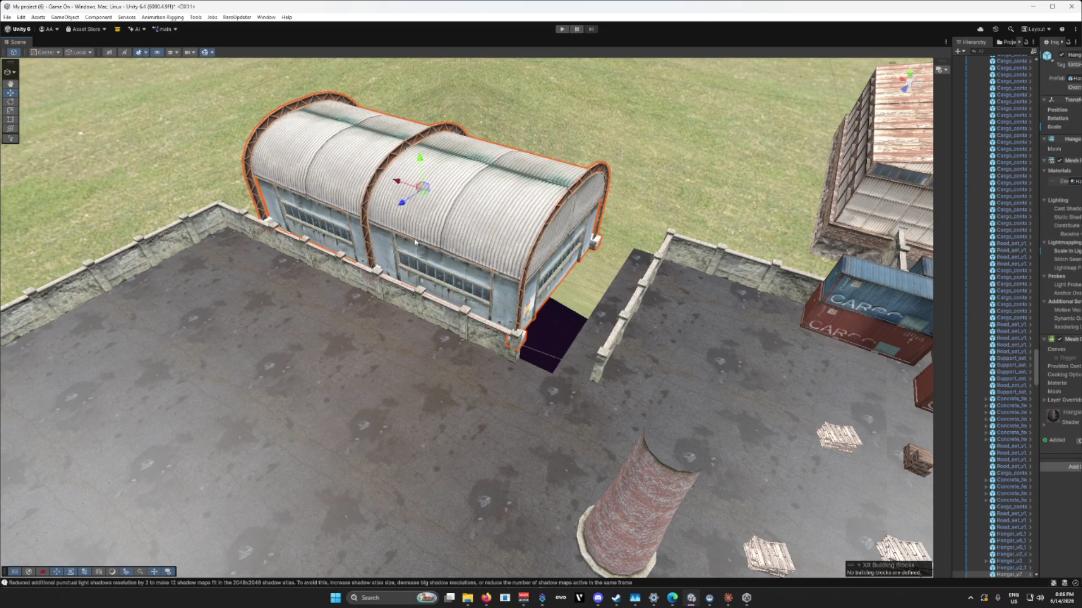
Step: Shift the arched hangar toward the front of the yard
mouse_move(424, 197)
left_mouse_down()
mouse_move(278, 379)
mouse_move(203, 413)
left_mouse_up()
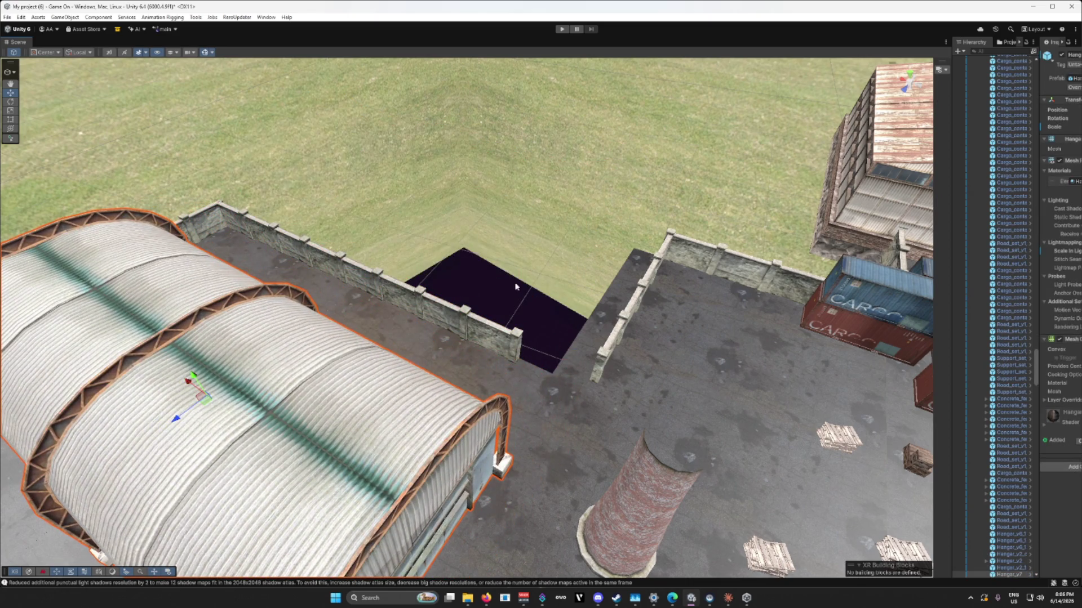
scroll(514, 285, "up", 5)
left_click_drag(420, 342, 431, 241)
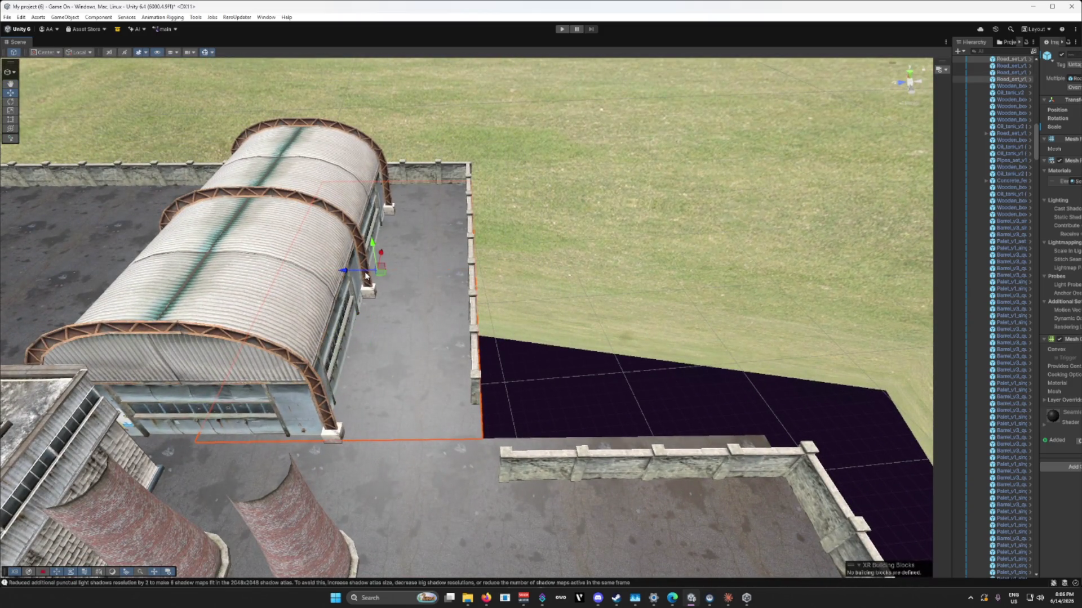
Step: Slide the grey floor slab along X over the purple gap and select a fence section on it
left_click_drag(343, 272, 568, 293)
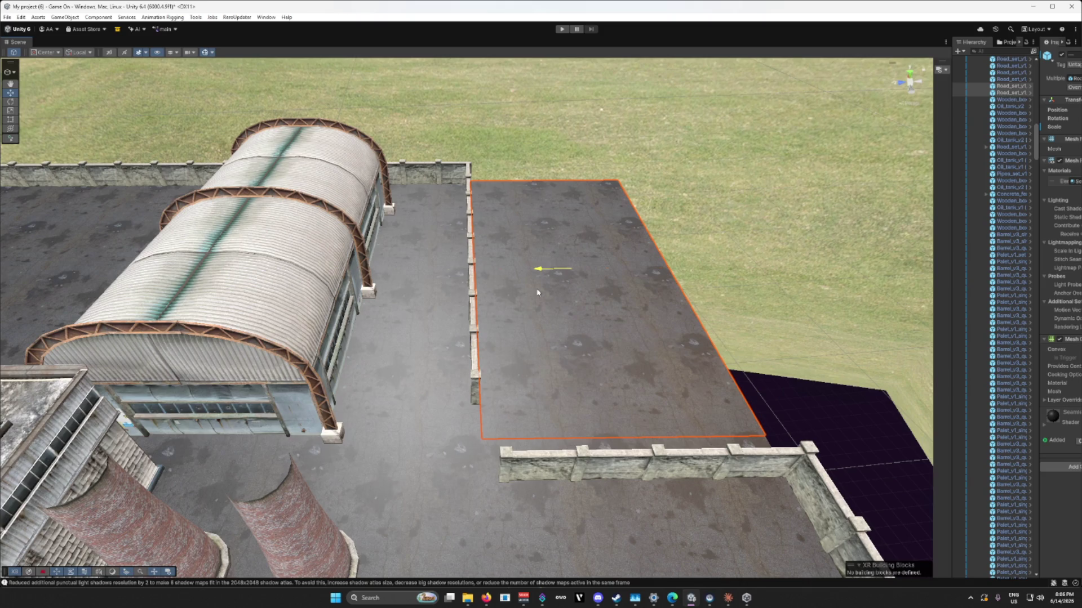
scroll(537, 293, "up", 10)
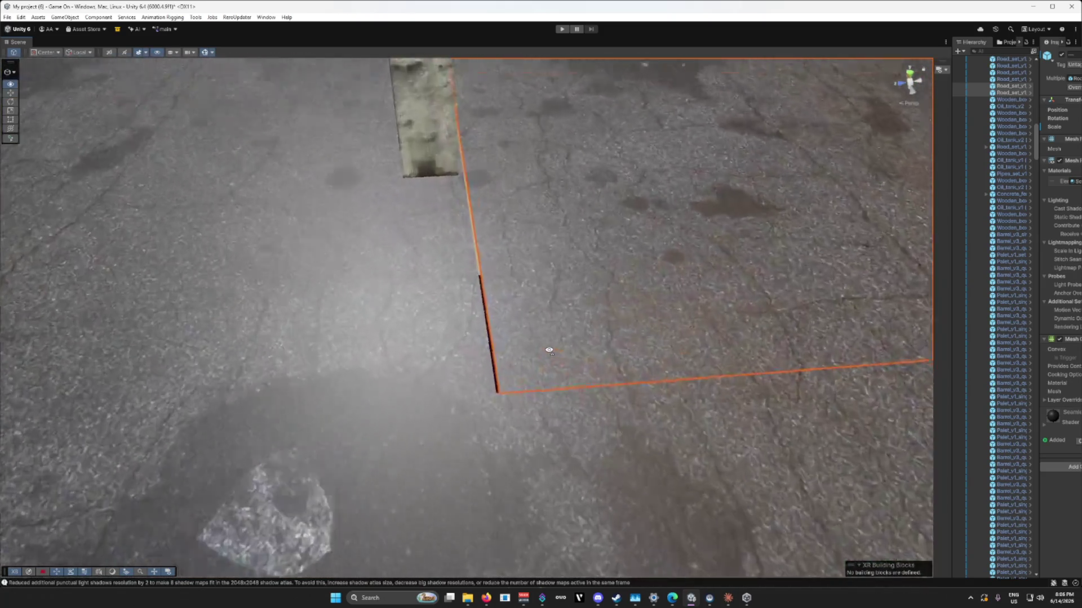
mouse_move(548, 349)
left_mouse_down()
mouse_move(575, 299)
mouse_move(561, 164)
left_mouse_up()
mouse_move(534, 108)
left_mouse_down()
mouse_move(471, 248)
mouse_move(449, 225)
mouse_move(527, 244)
mouse_move(210, 320)
left_mouse_up()
left_click(210, 320)
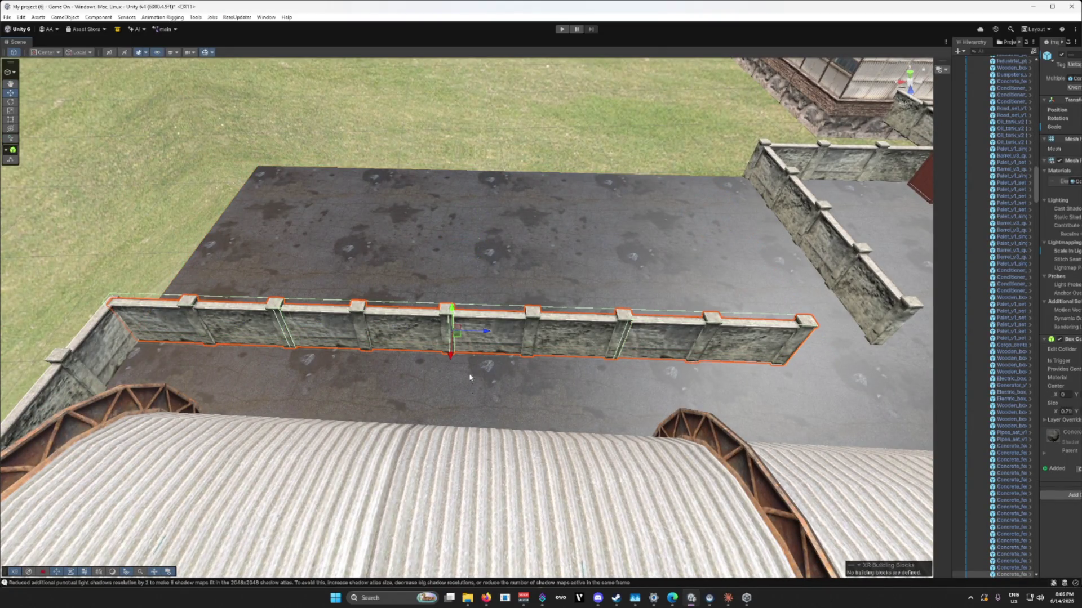
Step: Move the concrete fence section to the slab's far edge, then frame the road floor tile
left_click_drag(451, 355, 466, 206)
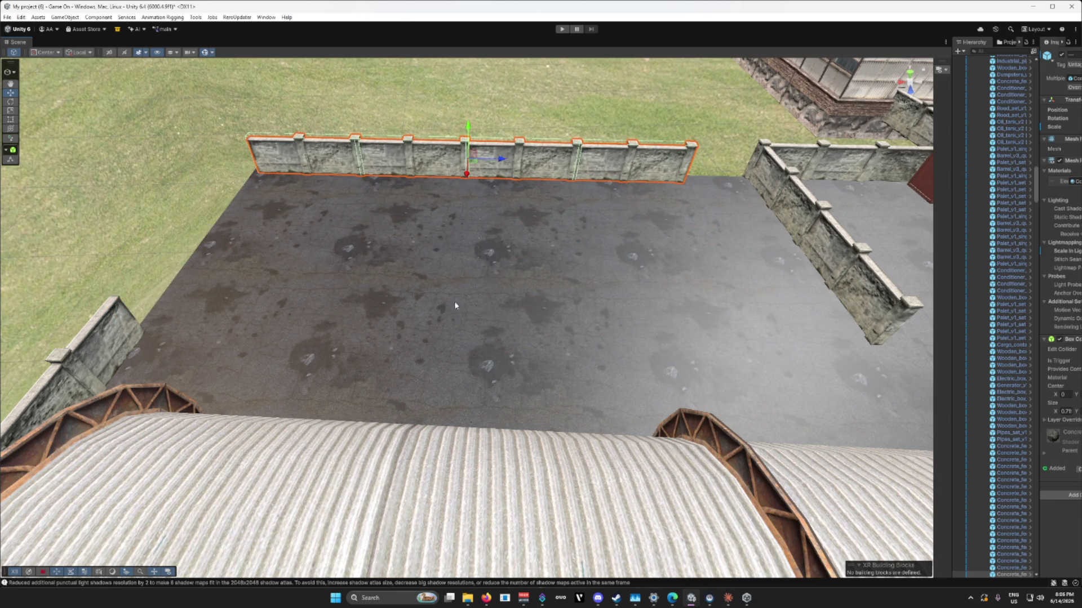
scroll(534, 321, "up", 10)
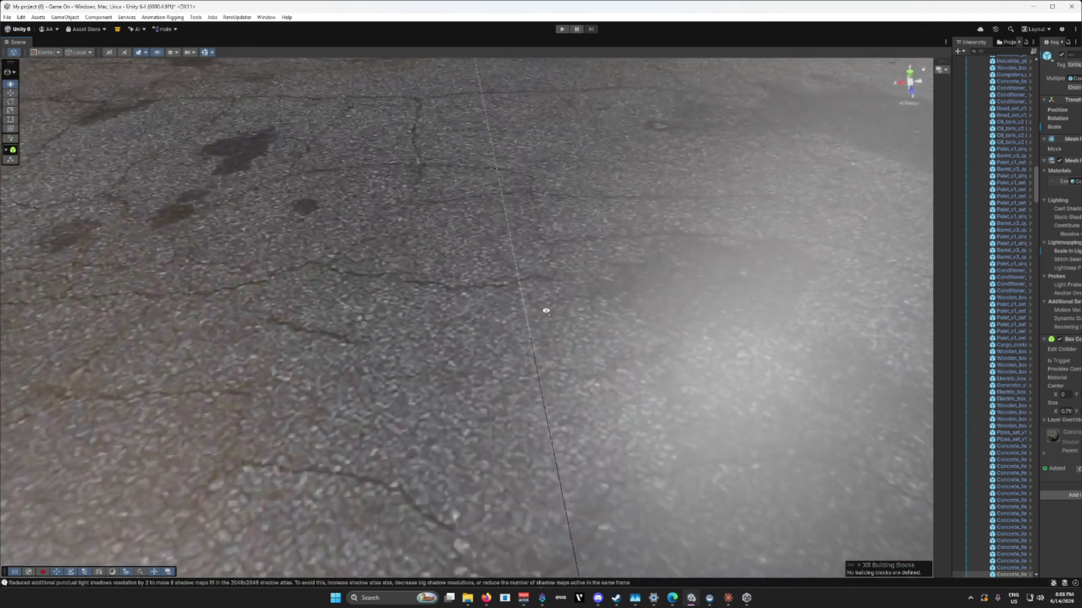
mouse_move(546, 311)
left_mouse_down()
mouse_move(176, 364)
mouse_move(181, 285)
mouse_move(141, 202)
mouse_move(97, 210)
mouse_move(92, 326)
mouse_move(98, 271)
left_mouse_up()
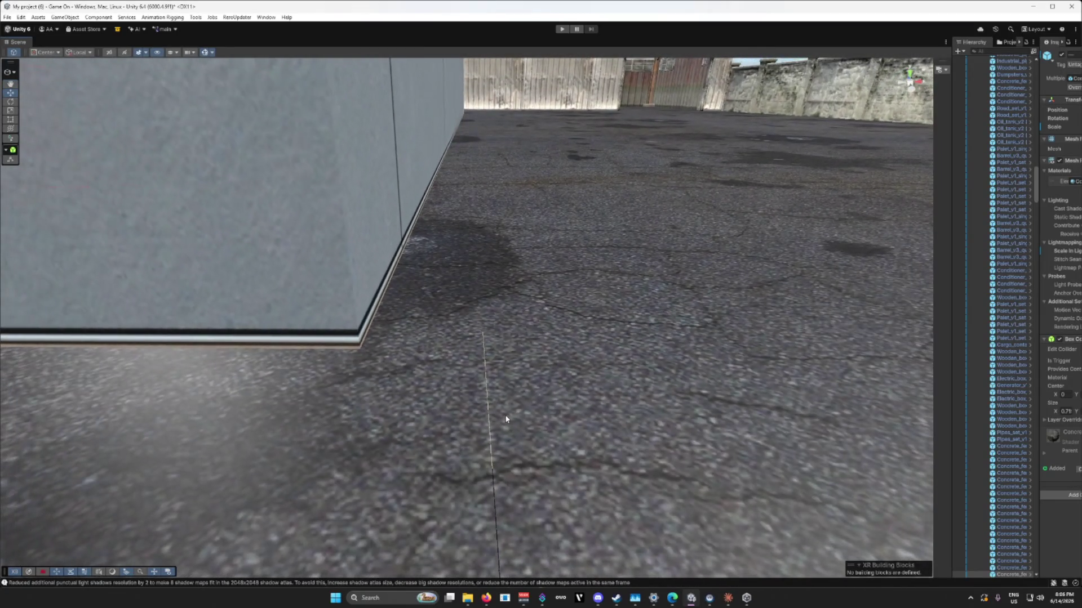
left_click(477, 408)
key("f")
scroll(608, 410, "down", 10)
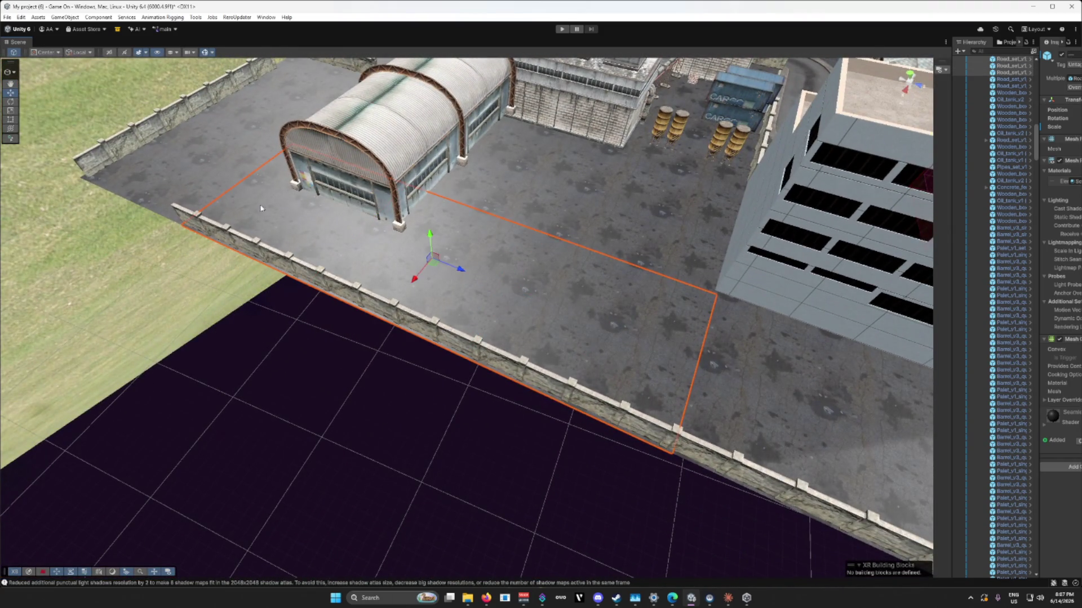
Step: Fly across the new floor slab at ground level toward the hangar, then rise high above it
key("w")
left_click_drag(386, 294, 299, 235)
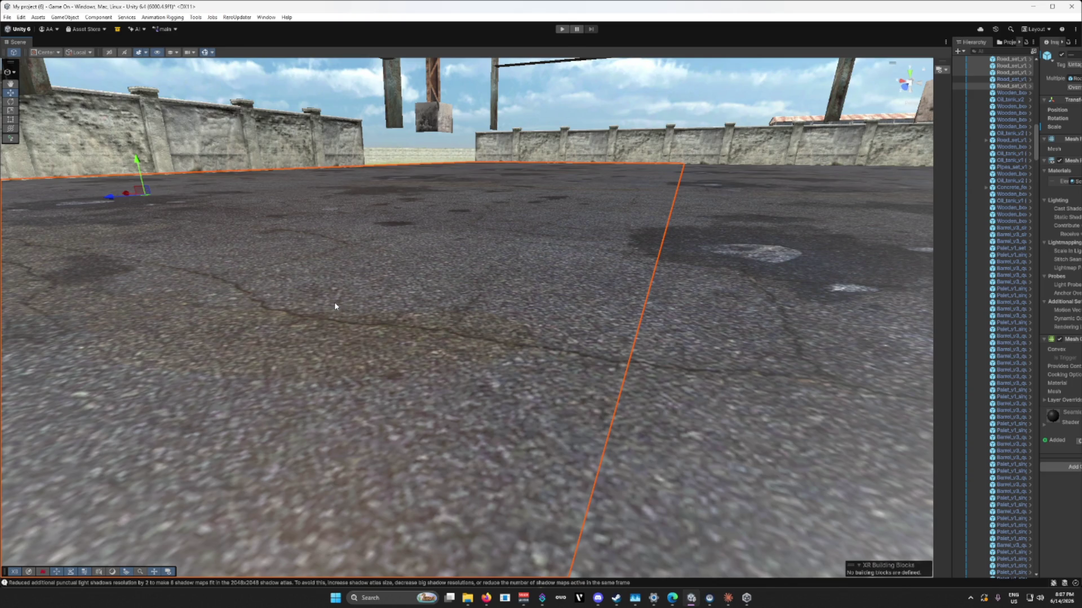
mouse_move(336, 304)
left_mouse_down()
mouse_move(341, 316)
mouse_move(154, 180)
left_mouse_up()
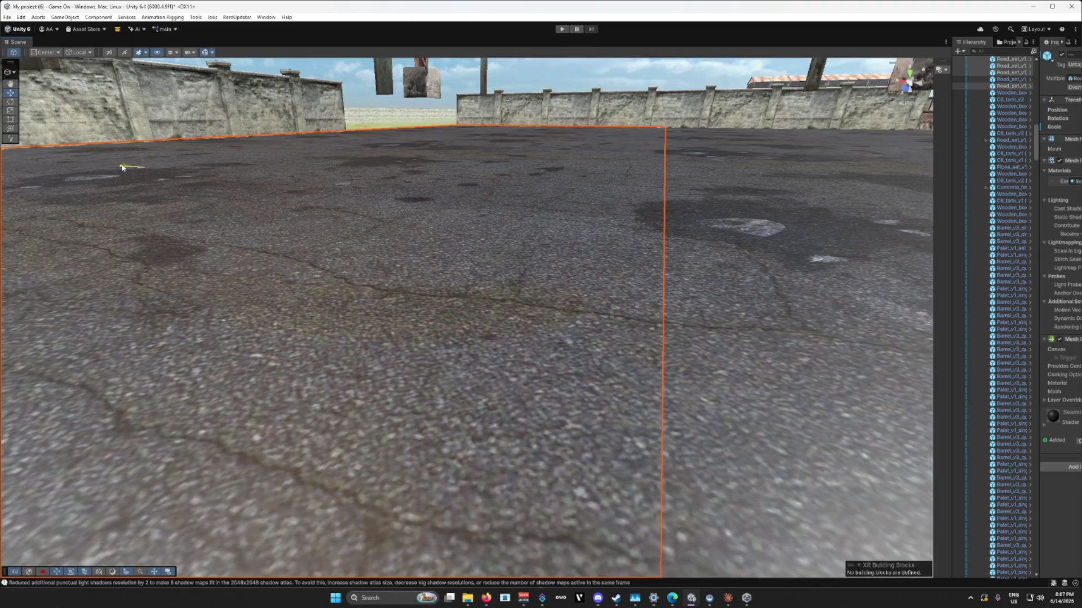
mouse_move(373, 309)
left_mouse_down()
mouse_move(651, 329)
mouse_move(635, 357)
mouse_move(434, 334)
mouse_move(507, 270)
mouse_move(430, 302)
mouse_move(670, 263)
left_mouse_up()
Step: Slide the yard-edge concrete wall along its Z axis to meet the adjoining wall, checking the corner joint
left_click(510, 273)
scroll(510, 273, "up", 3)
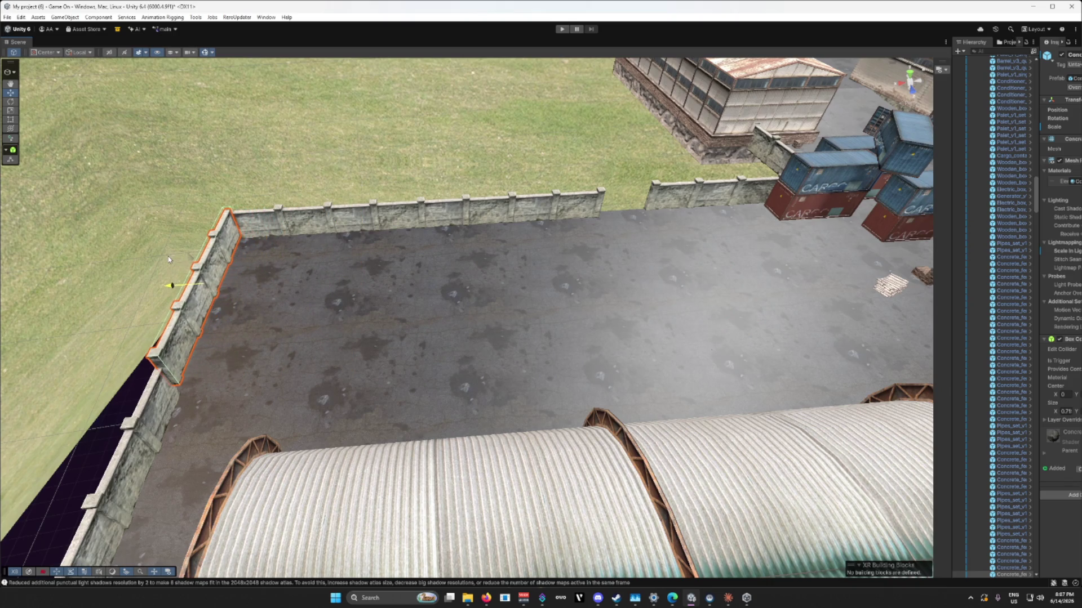
mouse_move(173, 259)
left_mouse_down()
mouse_move(345, 242)
mouse_move(386, 188)
mouse_move(281, 225)
mouse_move(167, 209)
mouse_move(186, 207)
left_mouse_up()
mouse_move(666, 249)
left_mouse_down()
mouse_move(641, 257)
mouse_move(647, 246)
mouse_move(579, 287)
mouse_move(550, 271)
mouse_move(592, 242)
mouse_move(615, 195)
left_mouse_up()
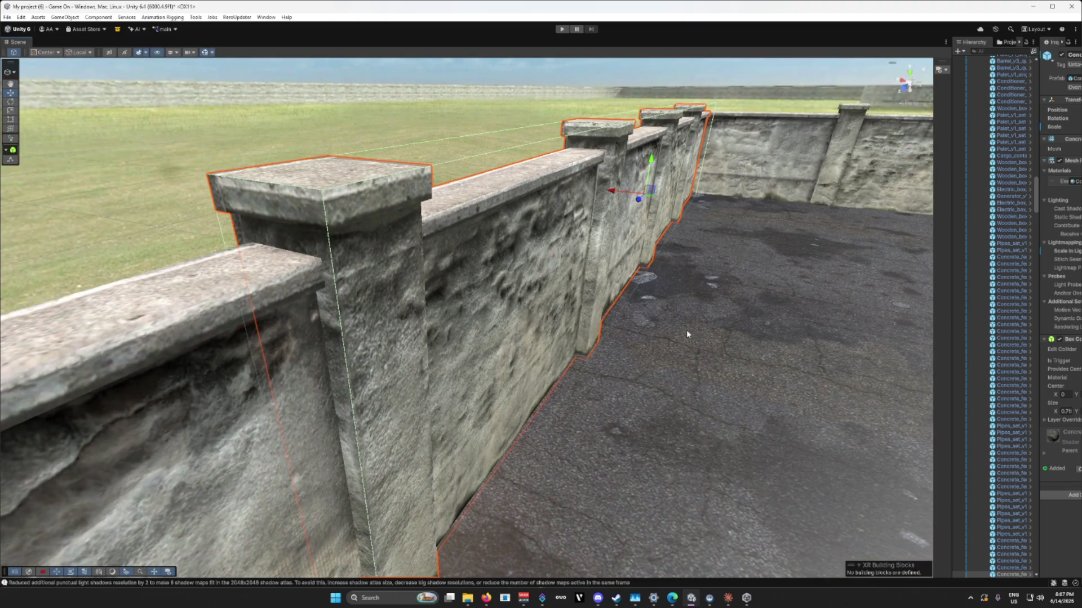
left_click_drag(683, 330, 564, 325)
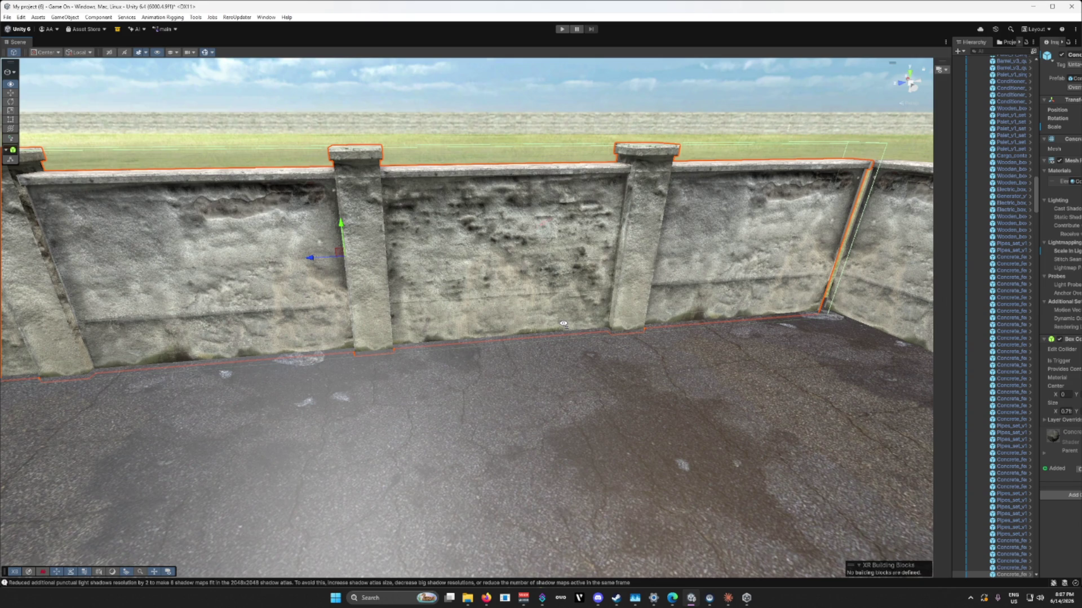
left_click_drag(563, 325, 580, 324)
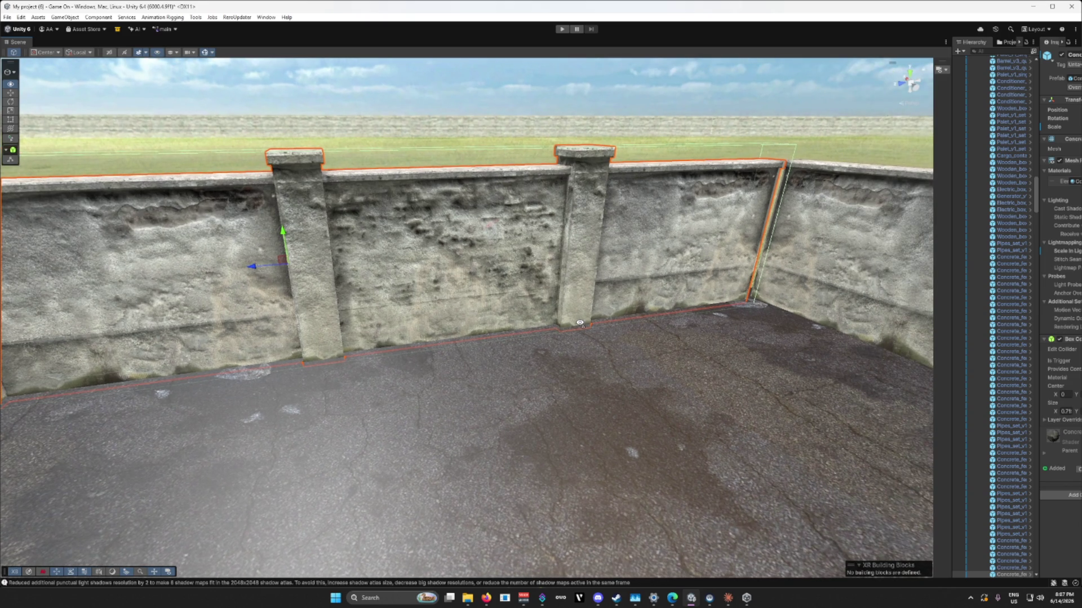
mouse_move(580, 323)
left_mouse_down()
mouse_move(623, 318)
mouse_move(632, 328)
mouse_move(778, 338)
mouse_move(544, 301)
left_mouse_up()
scroll(622, 332, "down", 5)
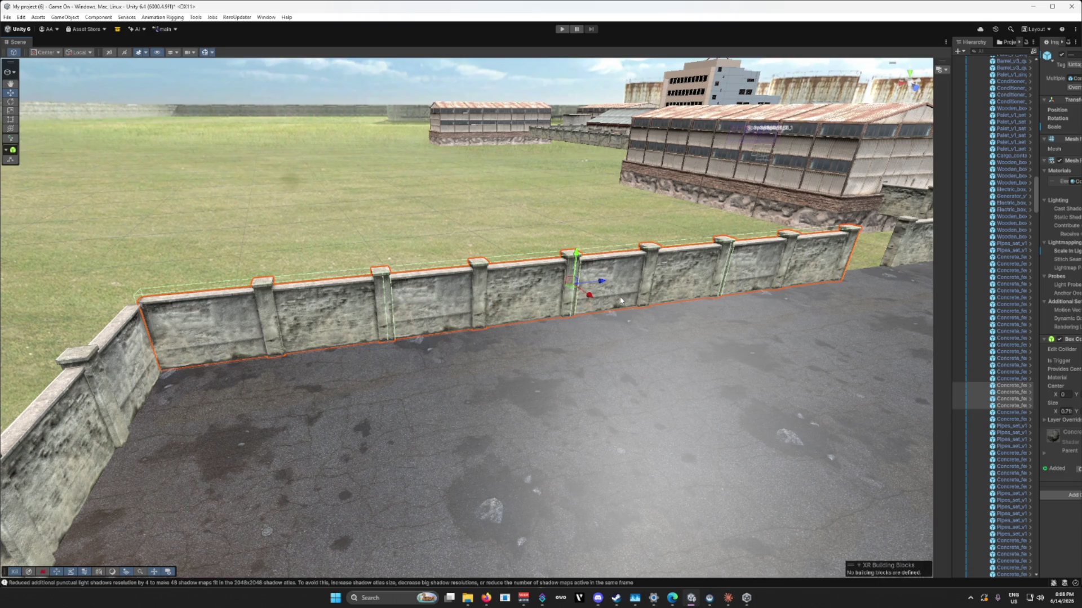
Step: Rotate the wall section about Y to match the yard edge and slide it to close the corner gap
mouse_move(550, 298)
left_mouse_down()
mouse_move(732, 317)
mouse_move(708, 319)
left_mouse_up()
key("w")
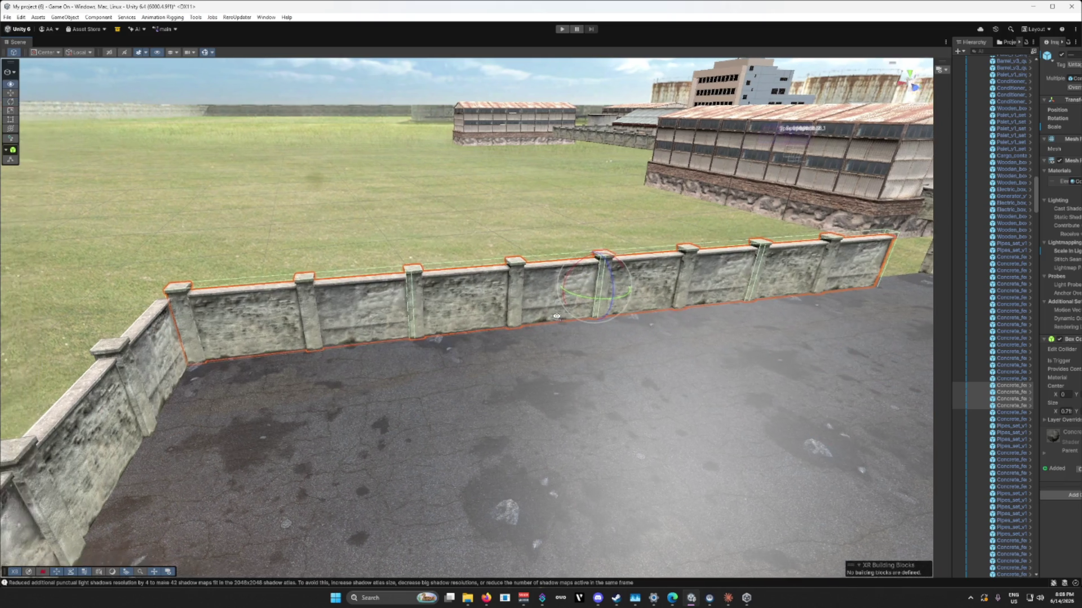
scroll(611, 322, "up", 5)
scroll(612, 323, "down", 5)
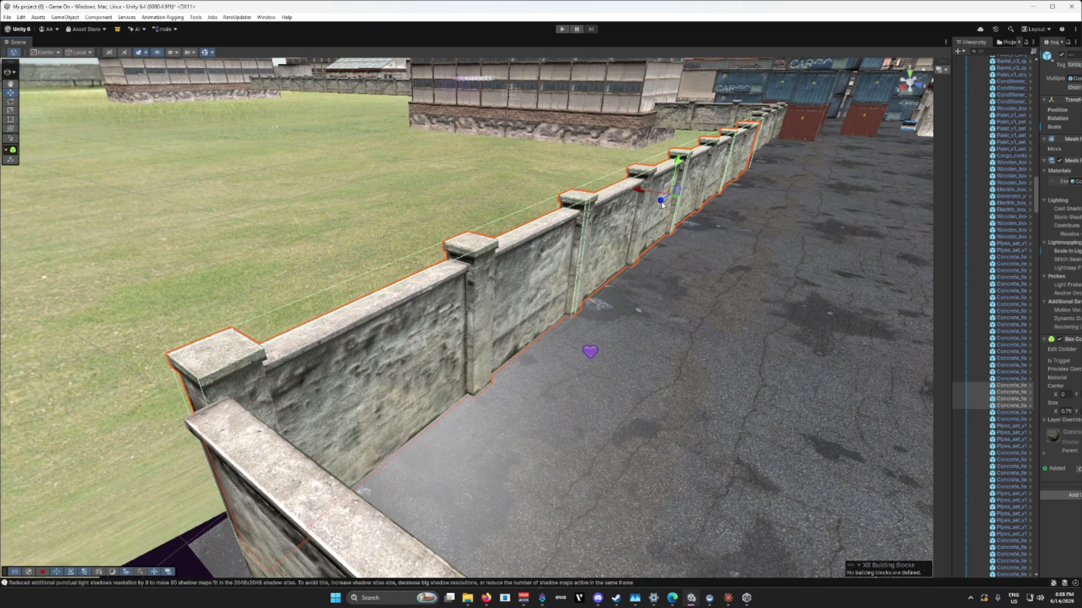
left_click_drag(648, 195, 637, 193)
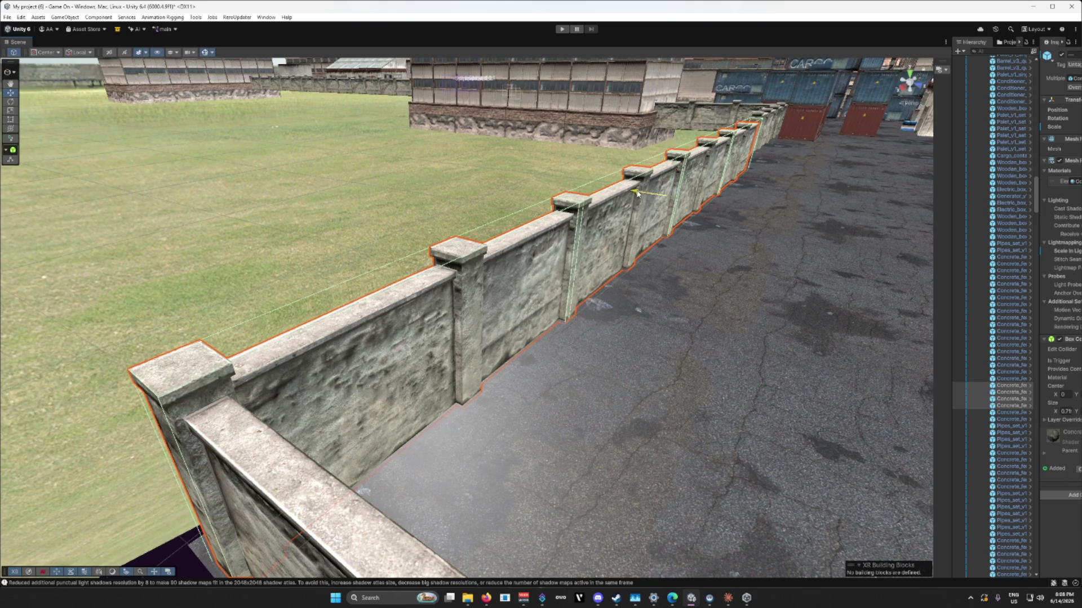
mouse_move(686, 196)
left_mouse_down()
mouse_move(561, 184)
mouse_move(756, 251)
mouse_move(601, 269)
mouse_move(727, 261)
mouse_move(438, 253)
mouse_move(450, 288)
mouse_move(355, 274)
mouse_move(443, 248)
mouse_move(589, 278)
mouse_move(576, 249)
mouse_move(543, 279)
left_mouse_up()
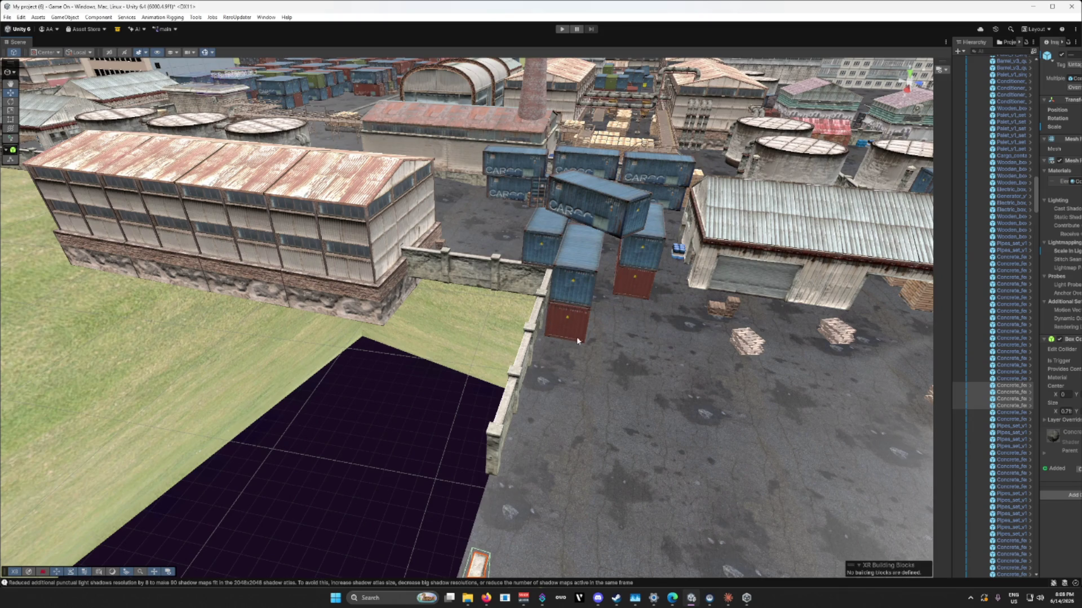
mouse_move(573, 335)
left_mouse_down()
mouse_move(371, 351)
mouse_move(475, 329)
mouse_move(746, 334)
left_mouse_up()
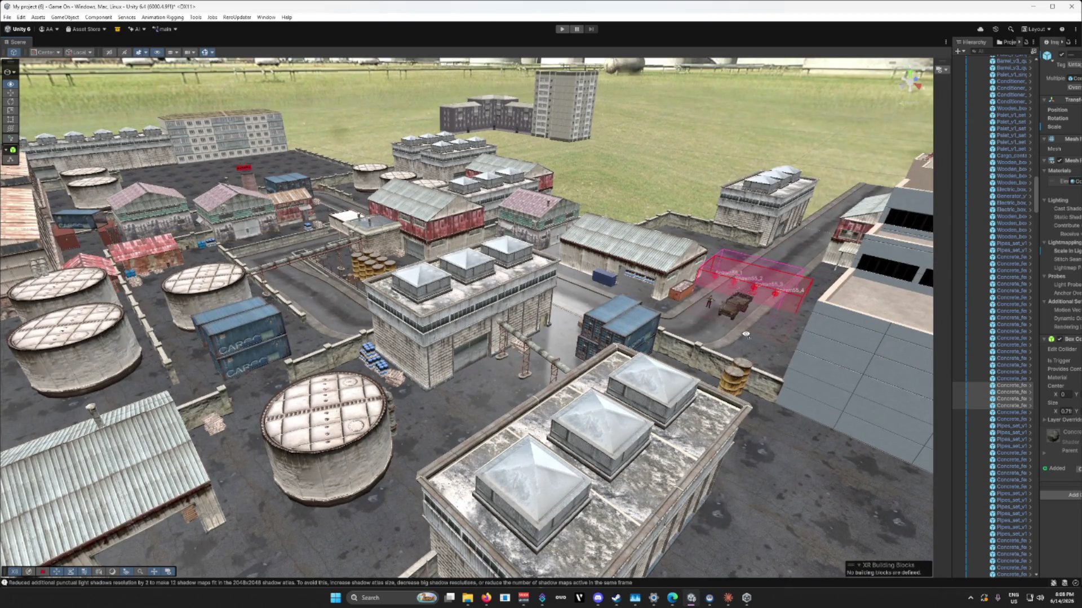
Step: Move the red-walled hangar by the grey building down into the lower yard and view it close
left_click(773, 215)
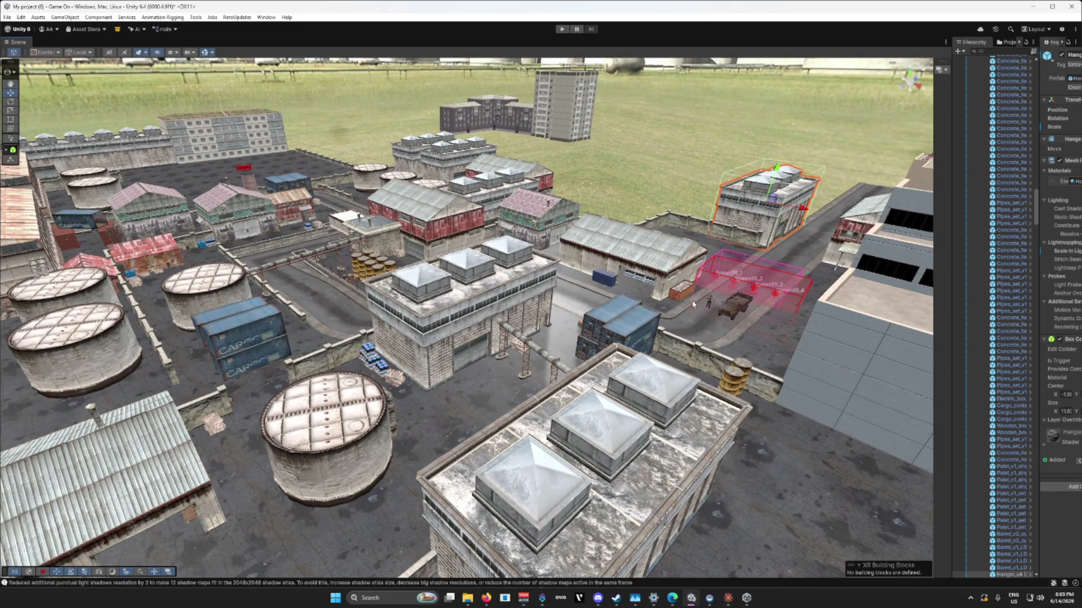
mouse_move(698, 305)
left_mouse_down()
mouse_move(590, 313)
mouse_move(542, 226)
mouse_move(446, 302)
left_mouse_up()
left_click(540, 225)
scroll(447, 302, "down", 15)
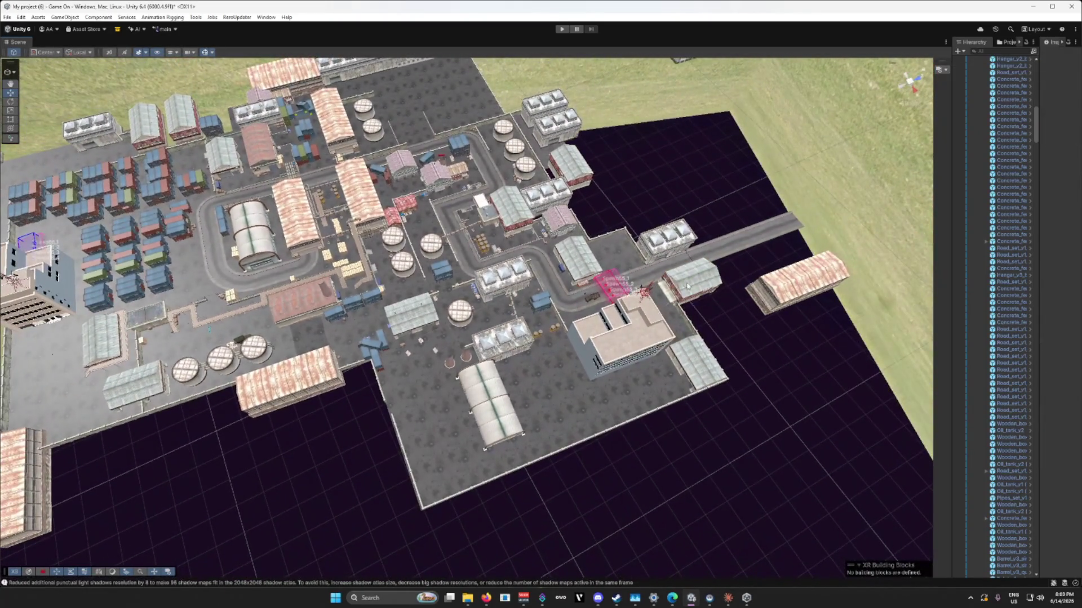
left_click_drag(688, 288, 416, 417)
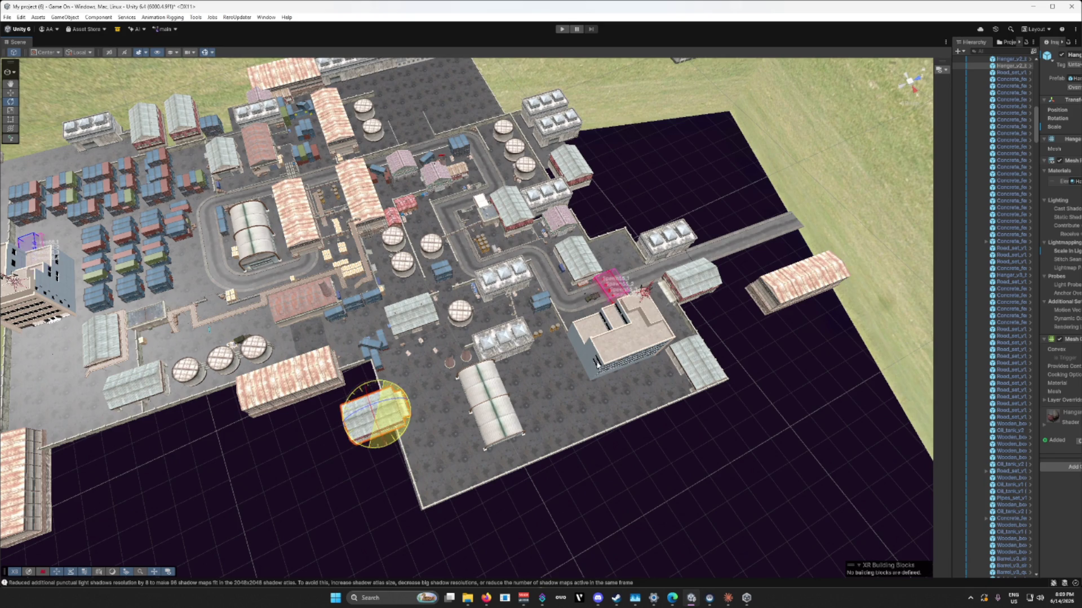
scroll(561, 403, "up", 8)
mouse_move(558, 456)
left_mouse_down()
mouse_move(527, 459)
mouse_move(322, 348)
mouse_move(451, 386)
mouse_move(486, 327)
left_mouse_up()
scroll(451, 386, "down", 2)
Step: Move the red hangar back behind the perimeter wall
key("w")
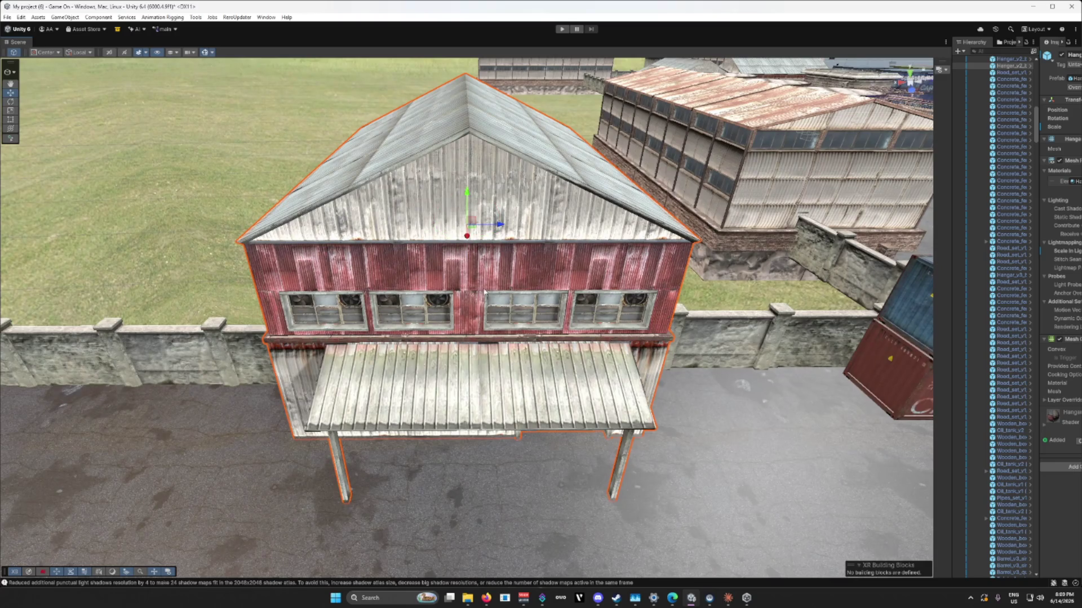
mouse_move(474, 236)
left_mouse_down()
mouse_move(485, 195)
mouse_move(444, 206)
left_mouse_up()
mouse_move(450, 275)
left_mouse_down()
mouse_move(485, 316)
mouse_move(458, 357)
mouse_move(341, 301)
mouse_move(605, 183)
mouse_move(589, 176)
mouse_move(653, 367)
mouse_move(555, 362)
mouse_move(575, 368)
mouse_move(506, 379)
left_mouse_up()
Step: Select the concrete wall section beside the hangar's awning, turn it, then delete it
left_click(544, 360)
scroll(506, 379, "down", 5)
scroll(496, 376, "up", 3)
key("e")
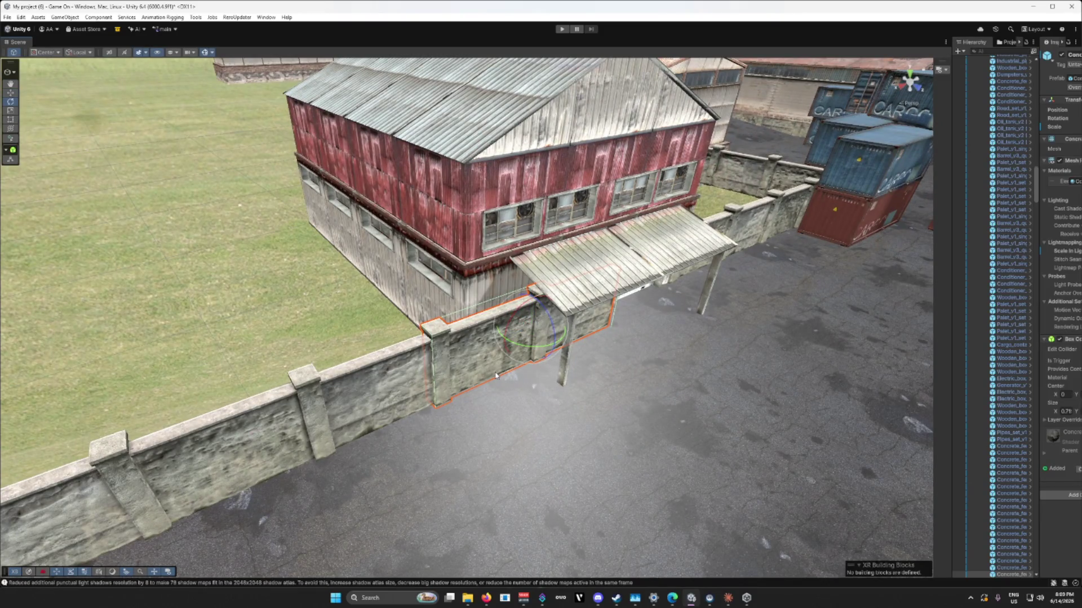
mouse_move(524, 344)
left_mouse_down()
mouse_move(718, 357)
mouse_move(641, 377)
mouse_move(535, 364)
mouse_move(499, 328)
left_mouse_up()
key("w")
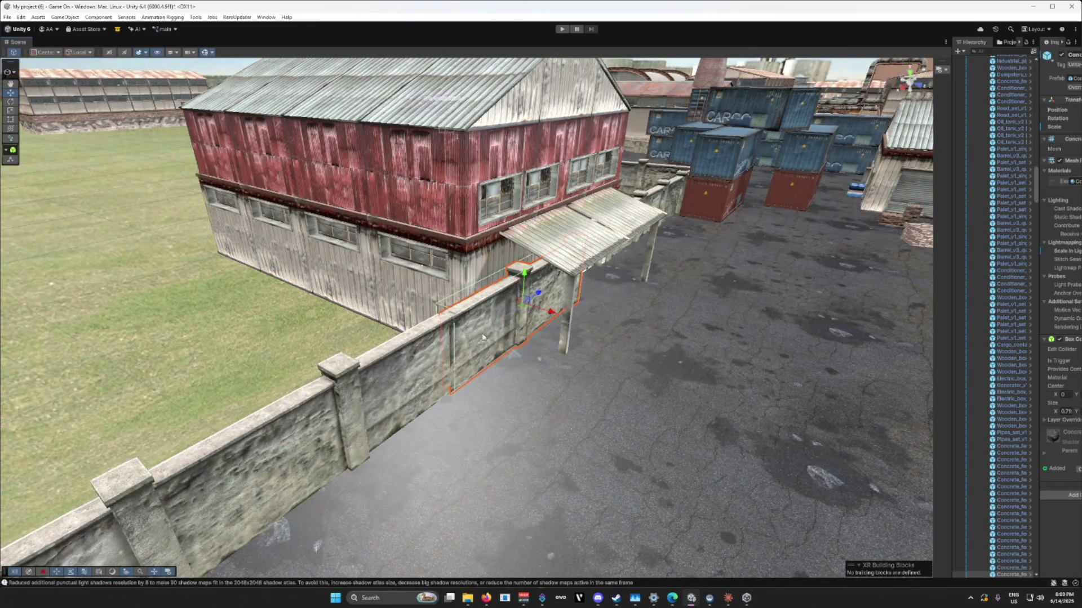
key("Delete")
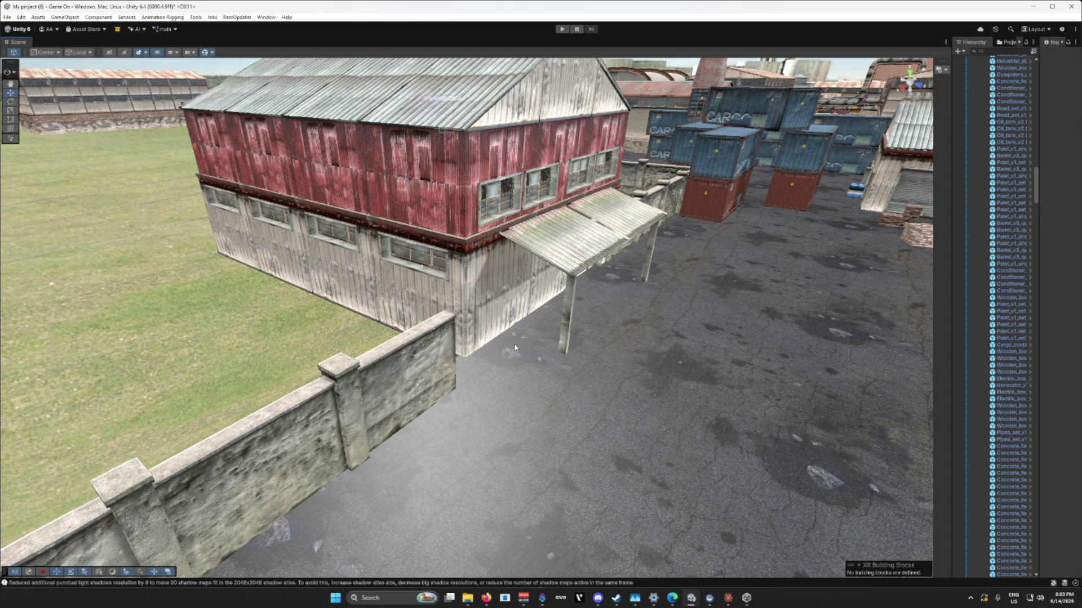
scroll(514, 348, "down", 3)
scroll(509, 349, "up", 5)
scroll(506, 350, "down", 10)
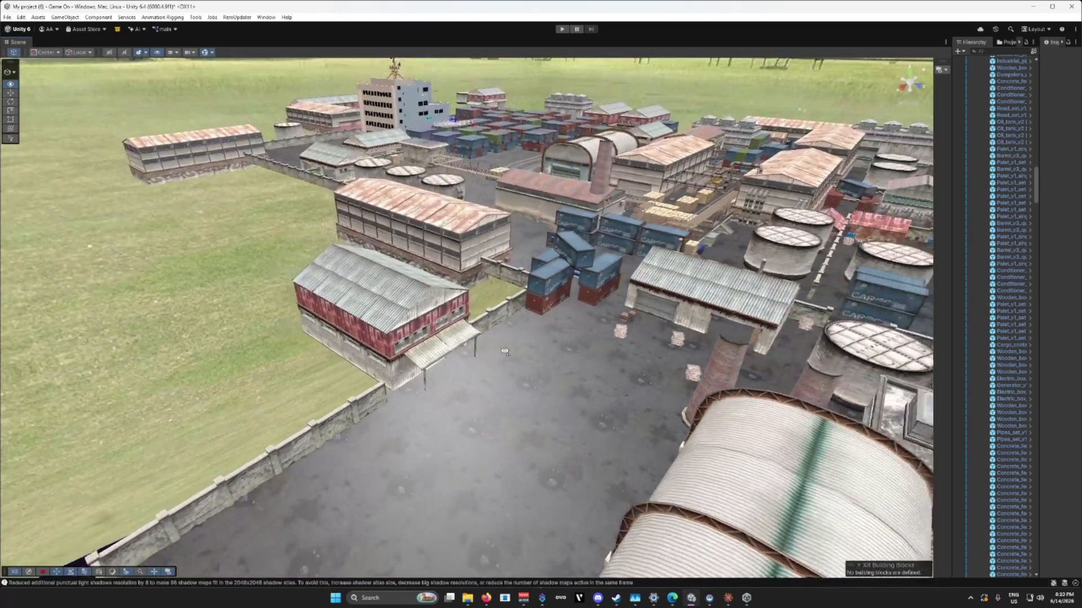
scroll(505, 352, "down", 10)
key("d")
key("d")
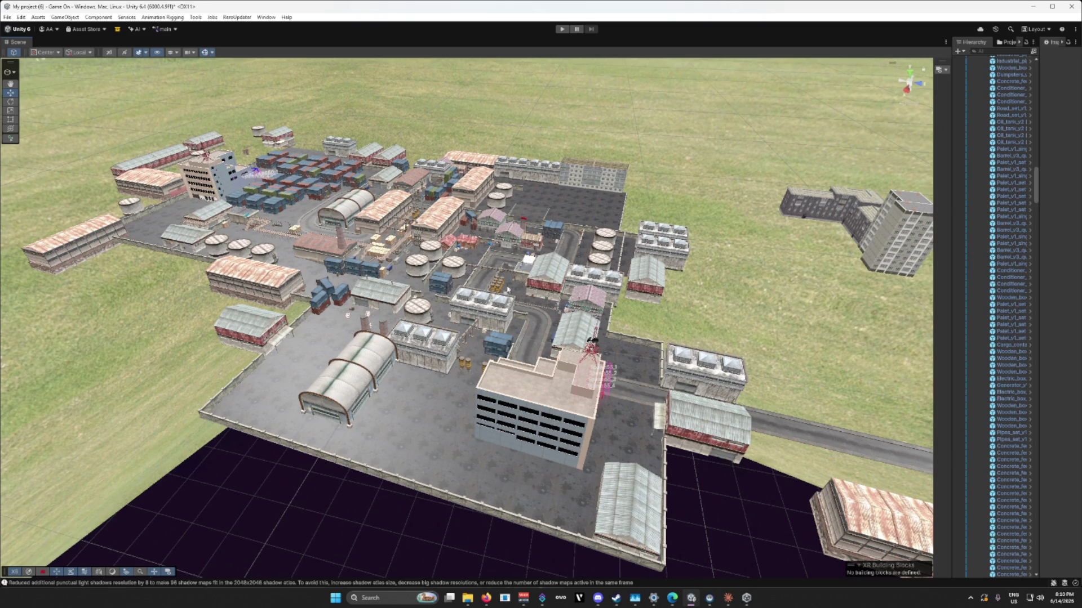
scroll(535, 320, "up", 5)
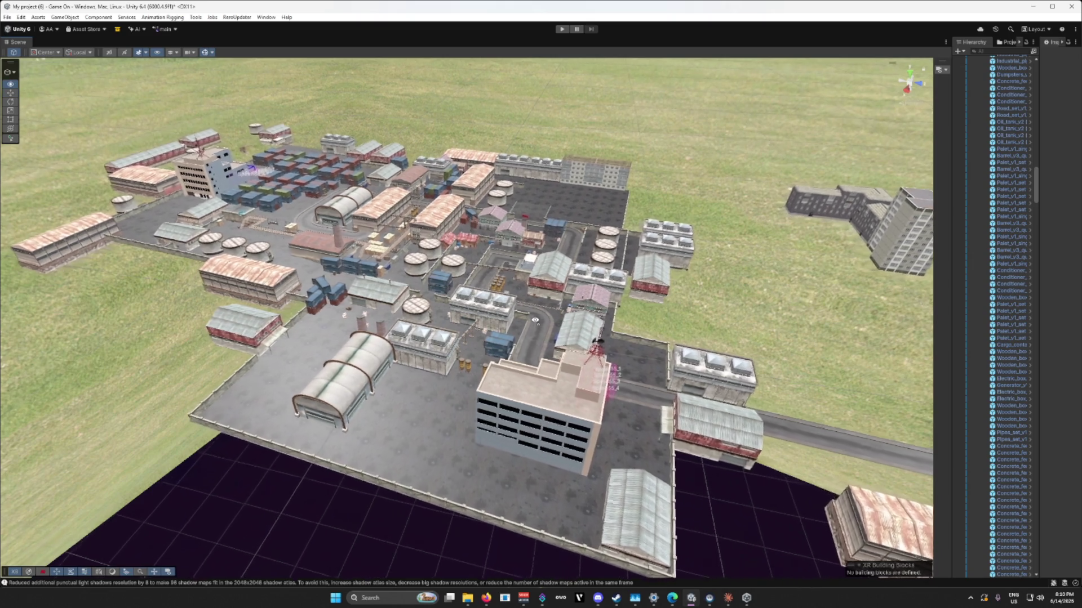
scroll(532, 321, "up", 5)
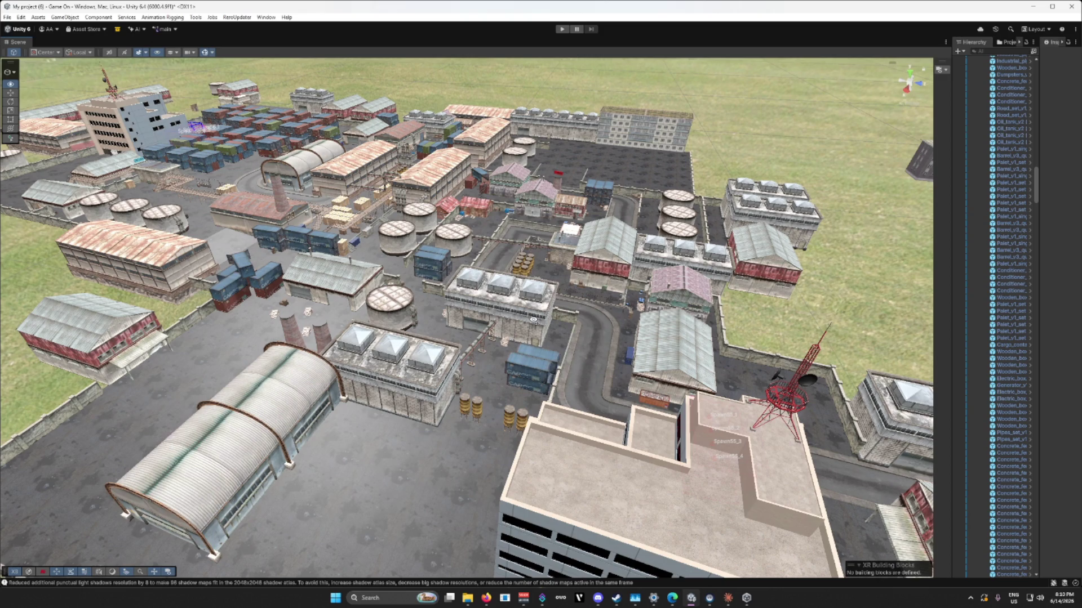
left_click_drag(532, 319, 523, 327)
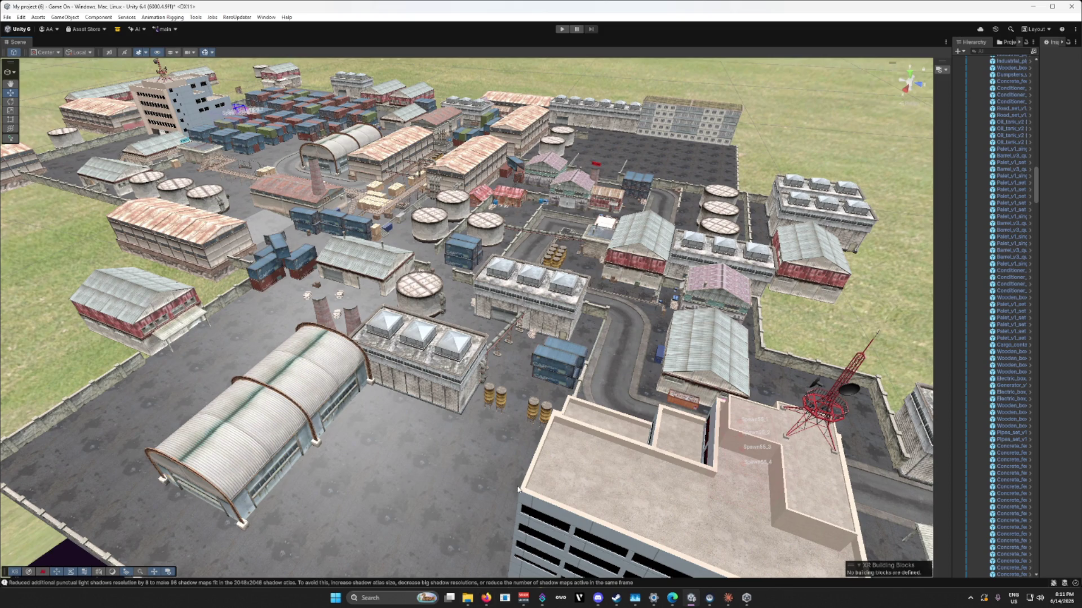
mouse_move(467, 589)
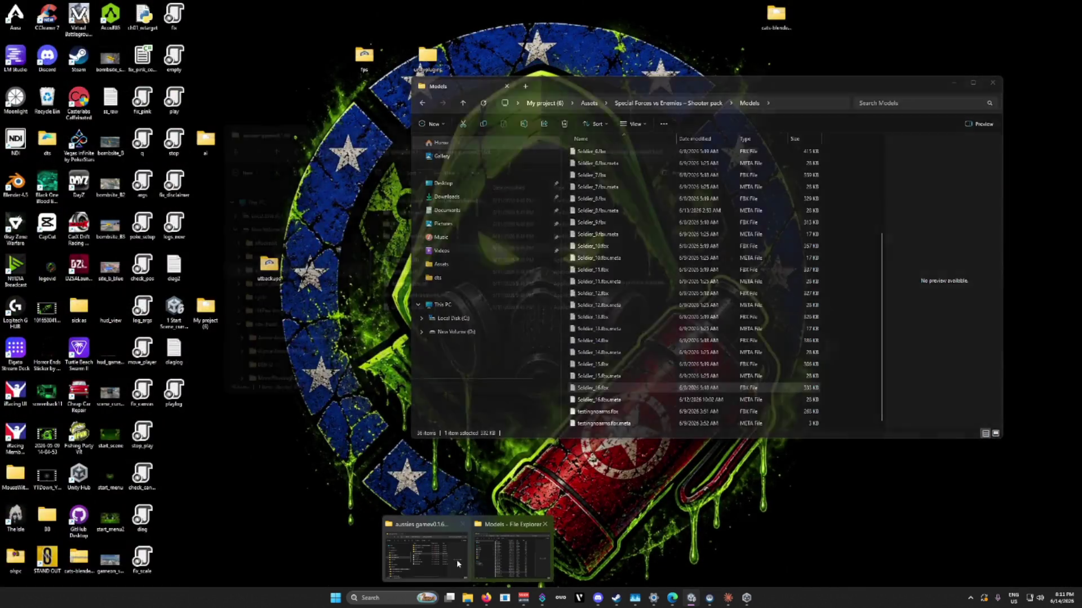
Step: Open the aussies gamev0.1.69 build folder and launch Aussie Assault VR.exe
left_click(425, 551)
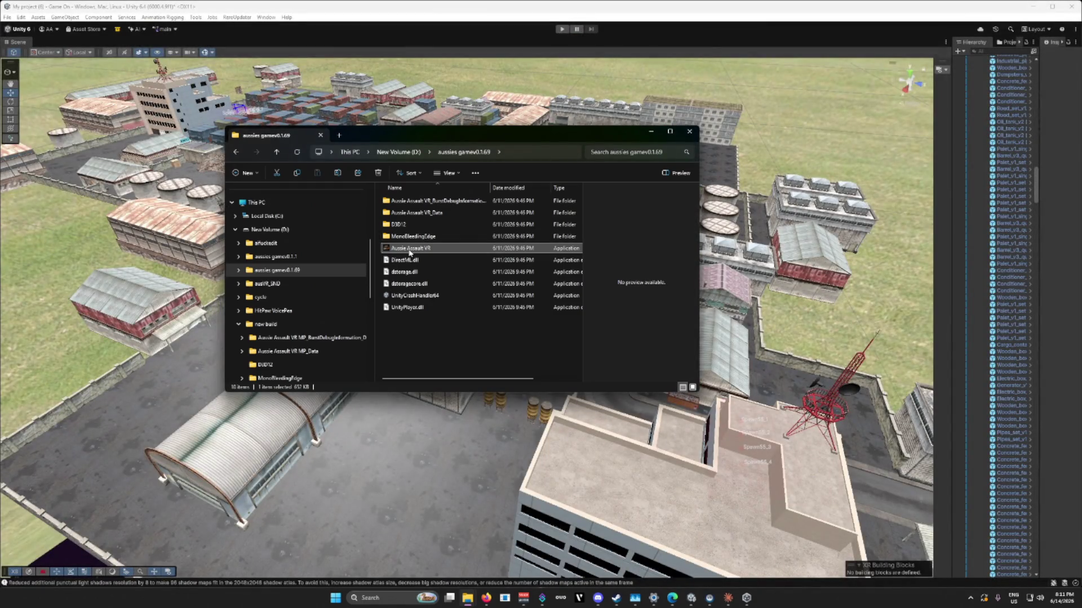
double_click(412, 249)
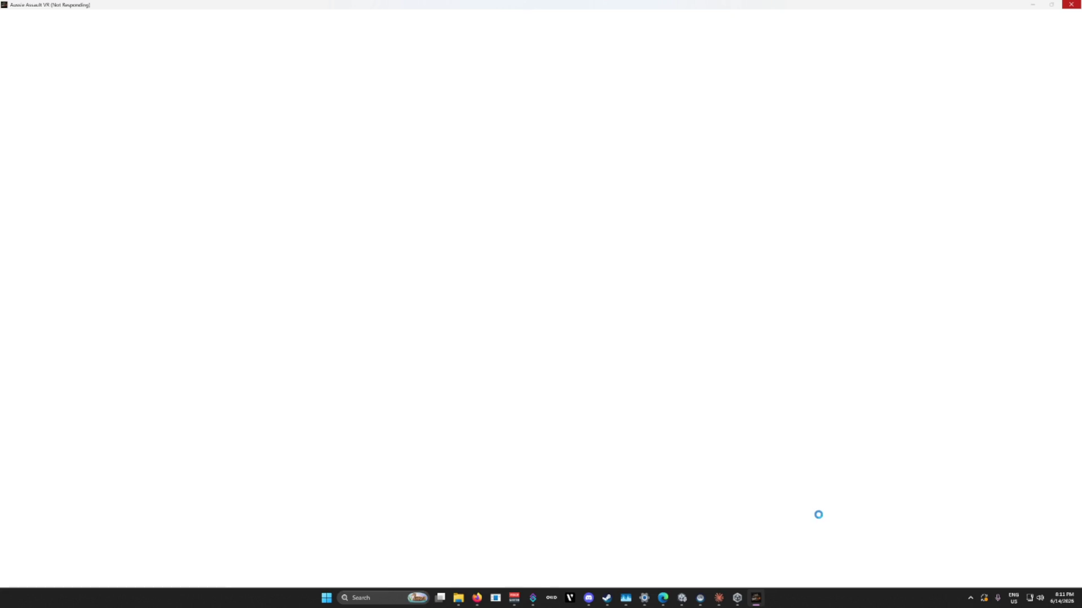
Step: Force-close the frozen Aussie Assault VR game, relaunch the exe, then force-close it again
left_click(1068, 7)
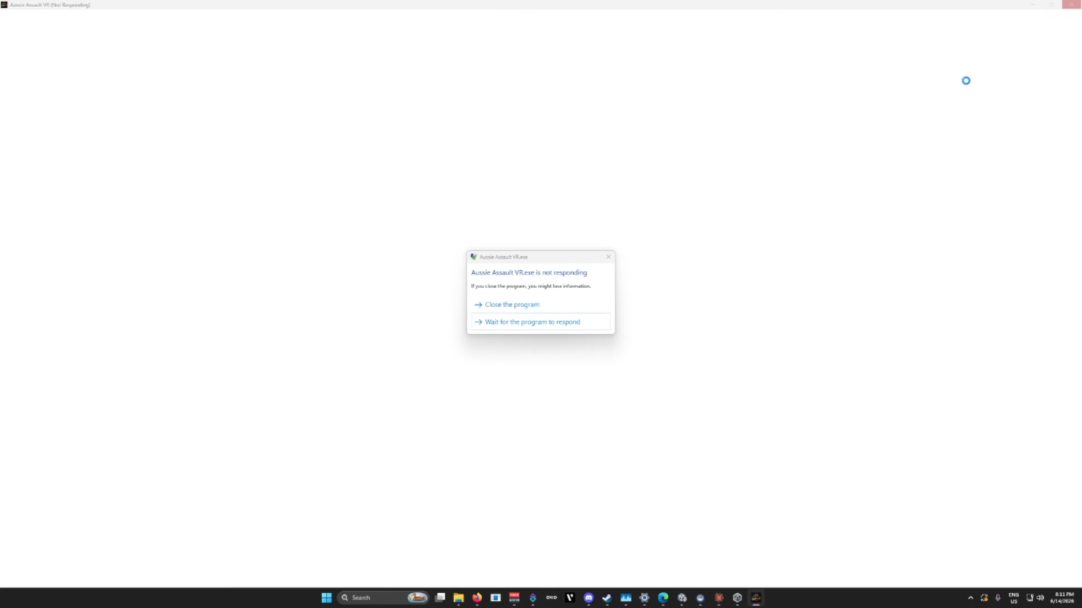
left_click(544, 307)
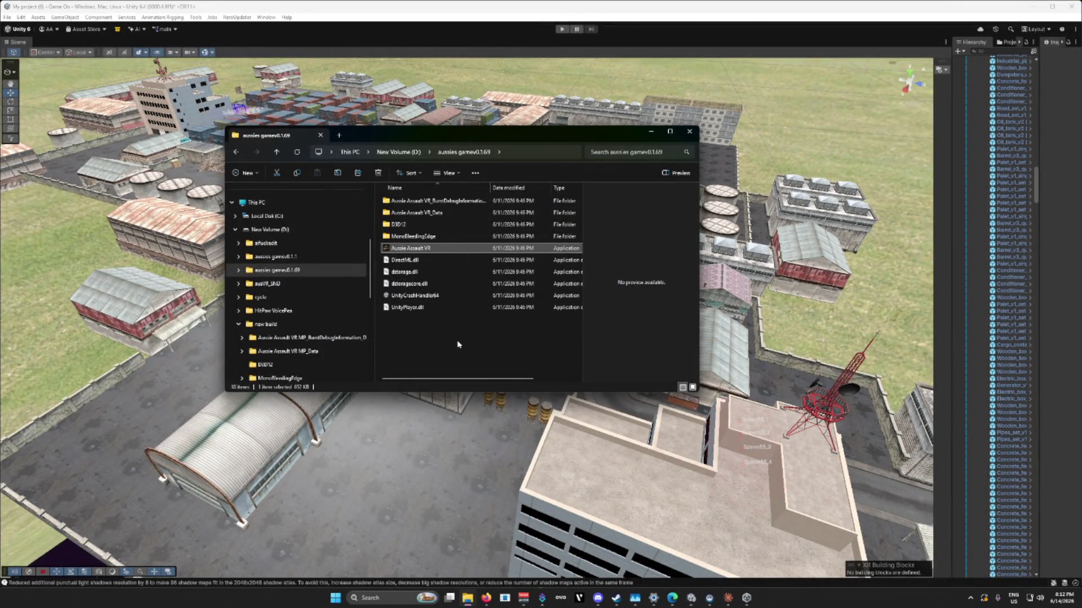
double_click(404, 252)
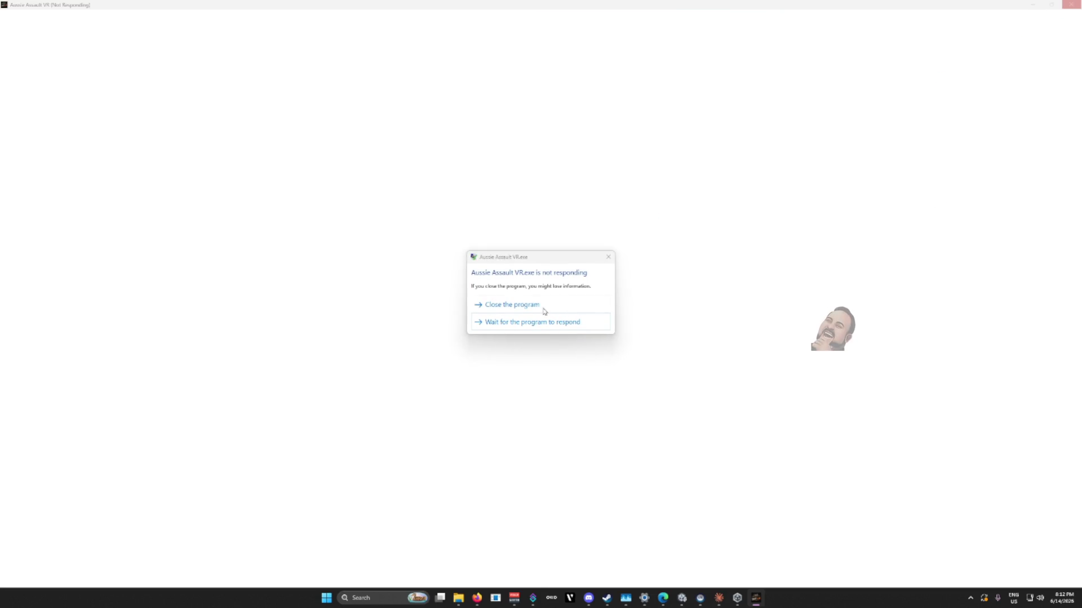
left_click(544, 305)
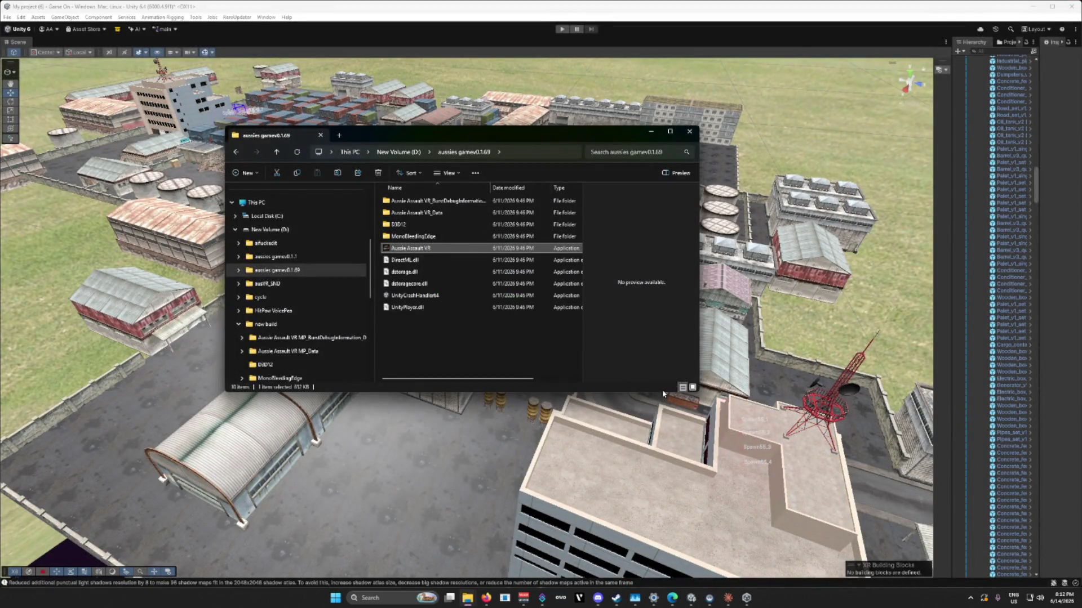
Step: Minimize the build folder window and shut down SteamVR from its status window
left_click(651, 131)
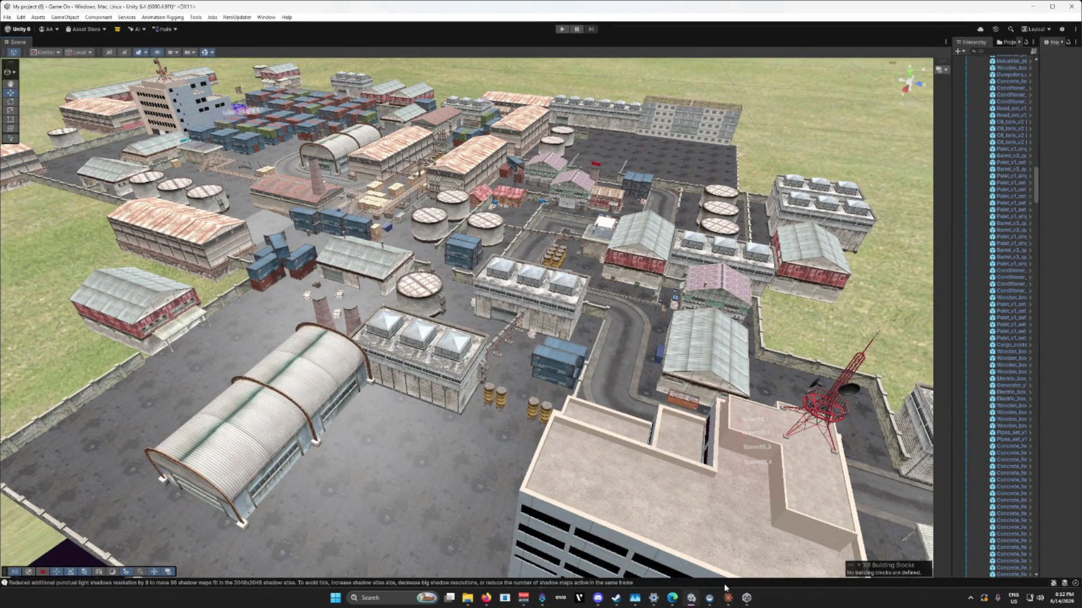
mouse_move(709, 596)
left_click(709, 549)
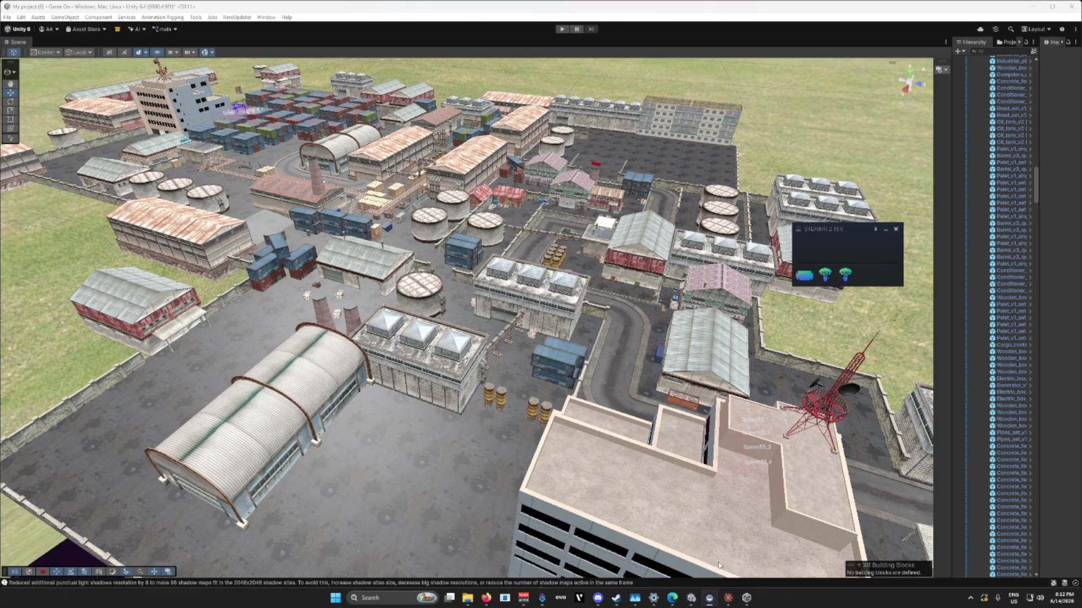
left_click(896, 230)
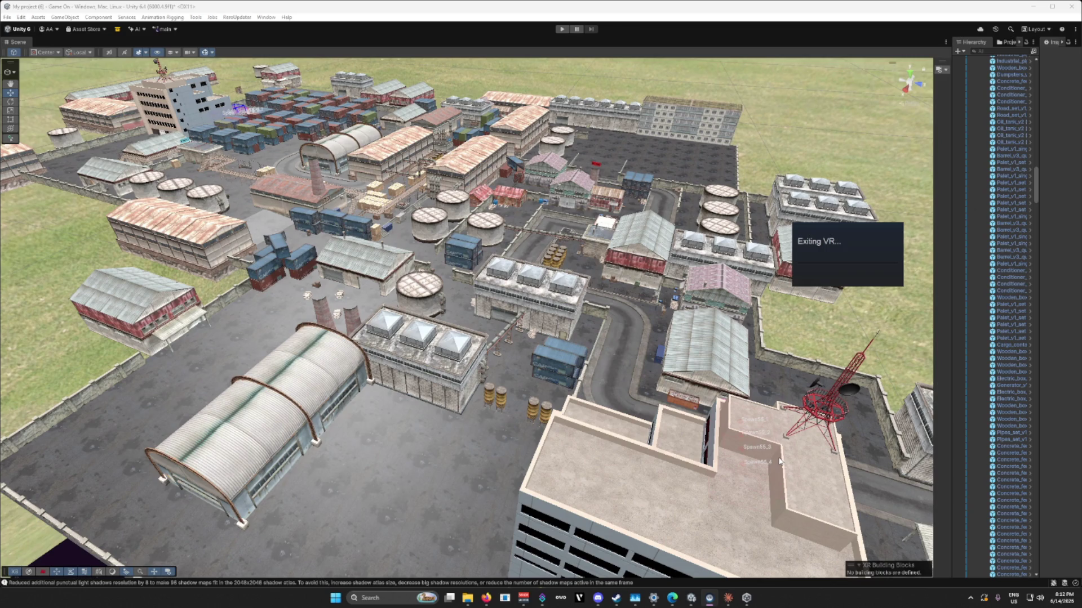
Step: Open the Windows search box from the taskbar
mouse_move(607, 600)
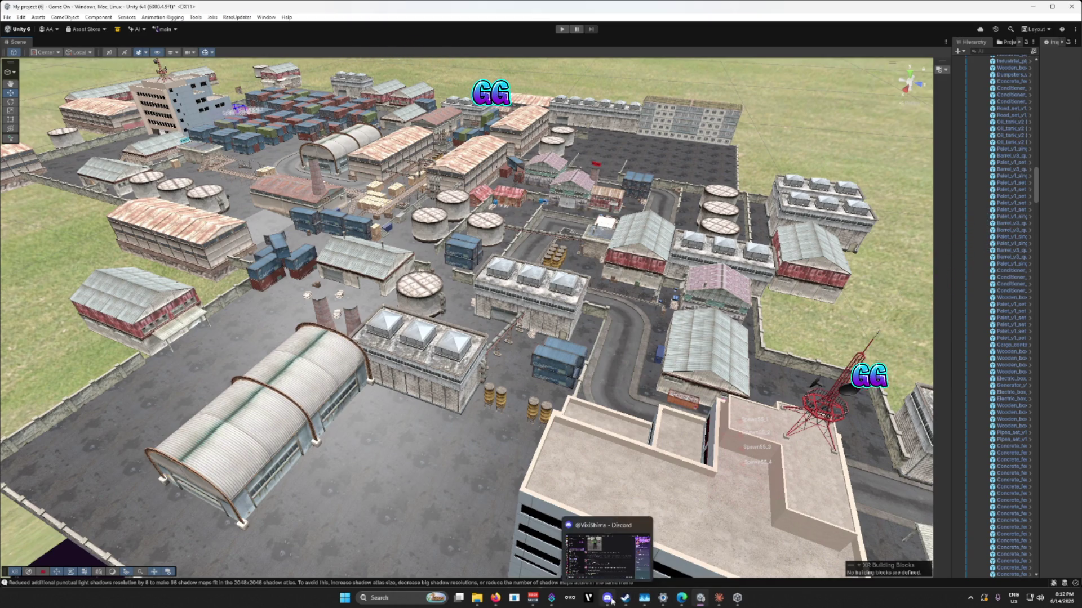
mouse_move(720, 601)
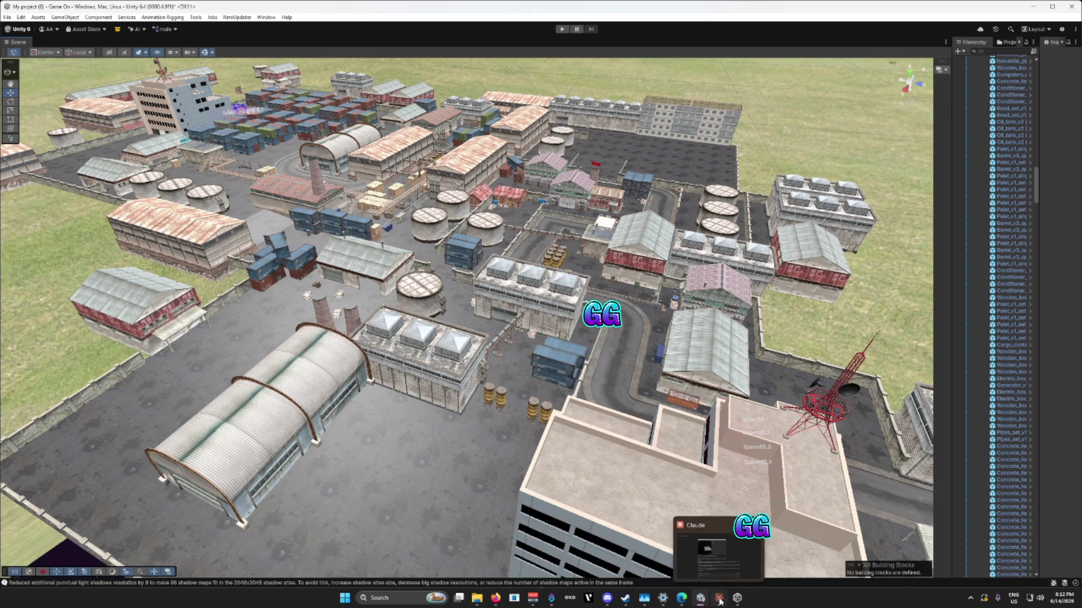
left_click(388, 601)
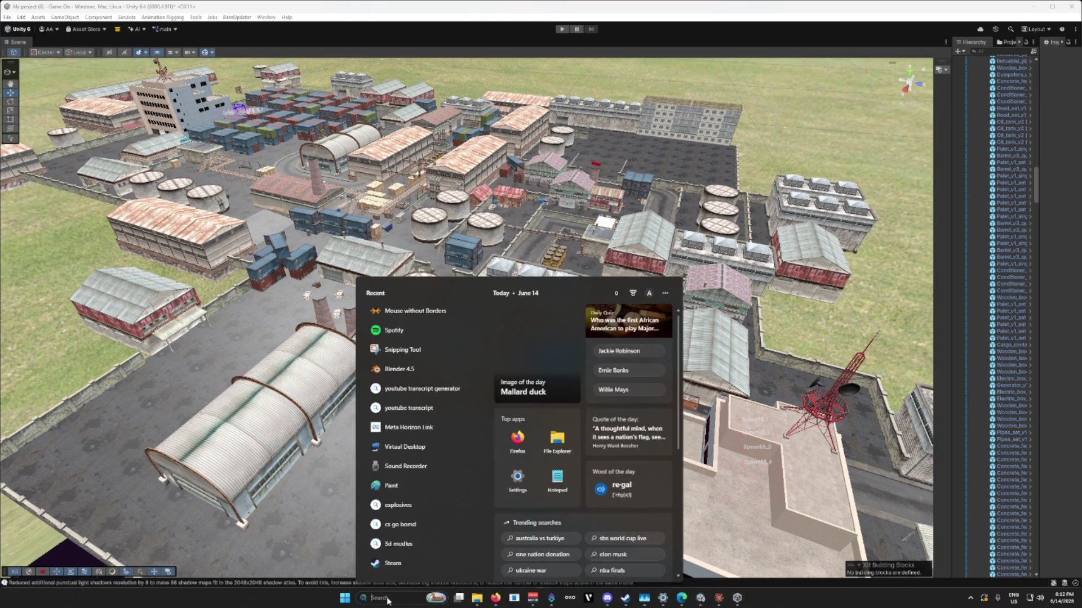
Step: Search 'meta', start Meta Horizon Link, and minimize its window
type("meta")
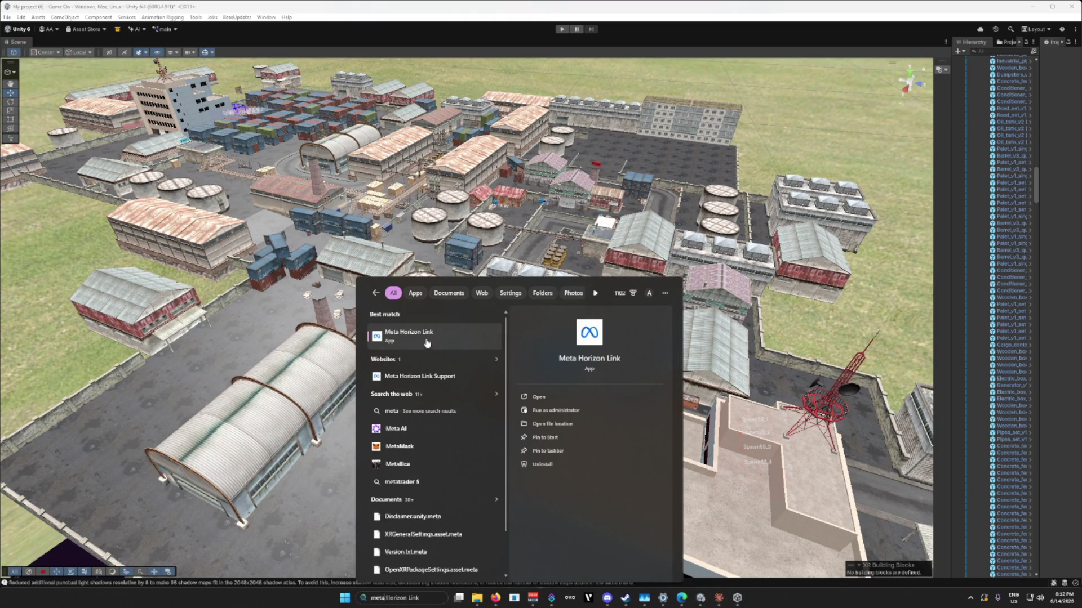
left_click(426, 336)
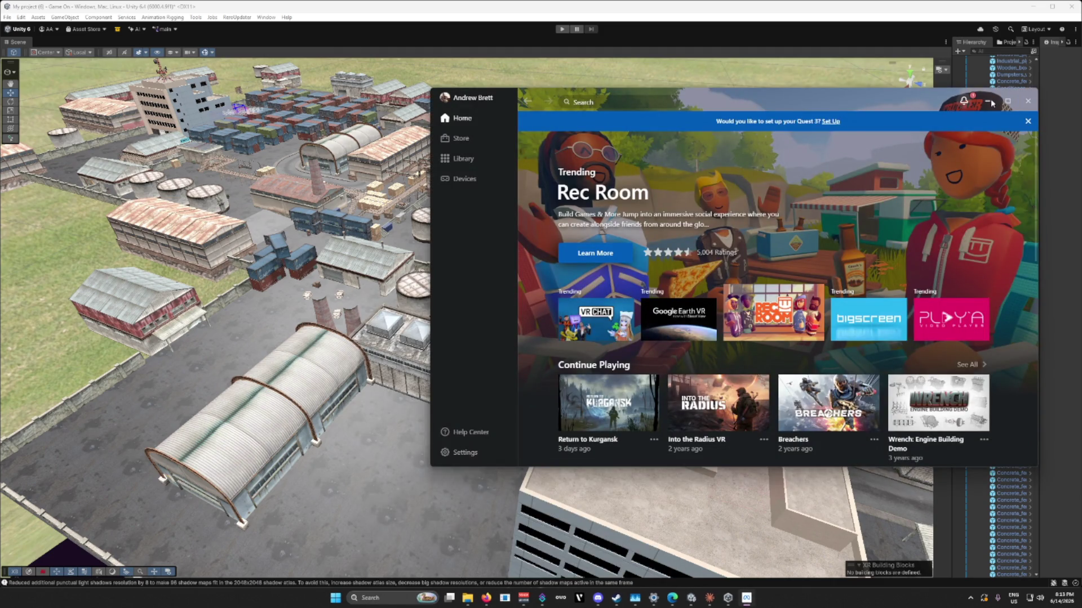
left_click(993, 103)
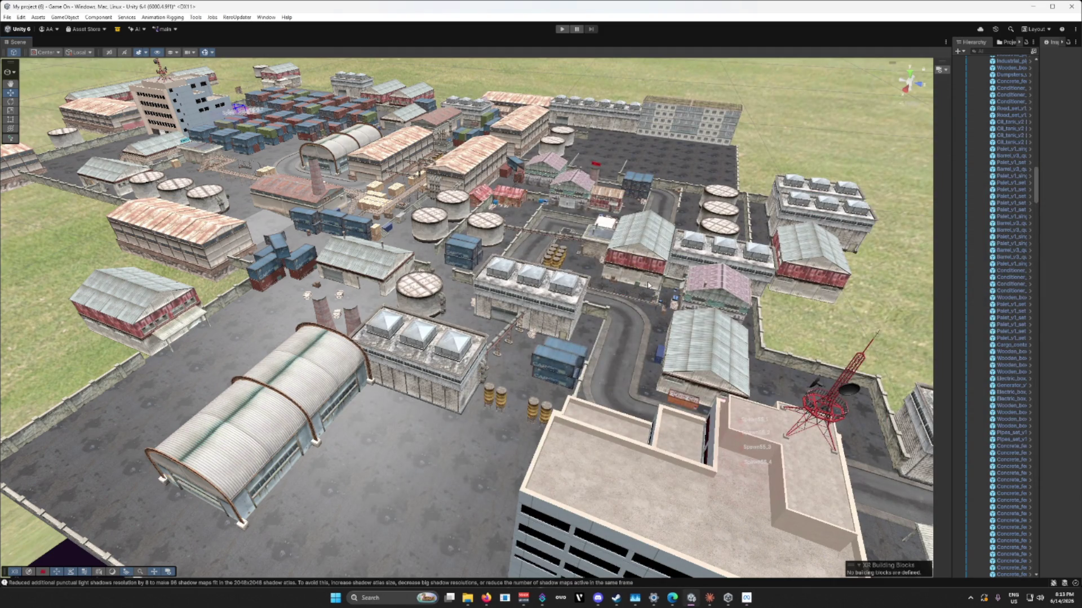
mouse_move(472, 604)
Step: Restore the Meta Horizon Link window, shift it left, and close it
left_click(746, 597)
left_click_drag(773, 99, 505, 111)
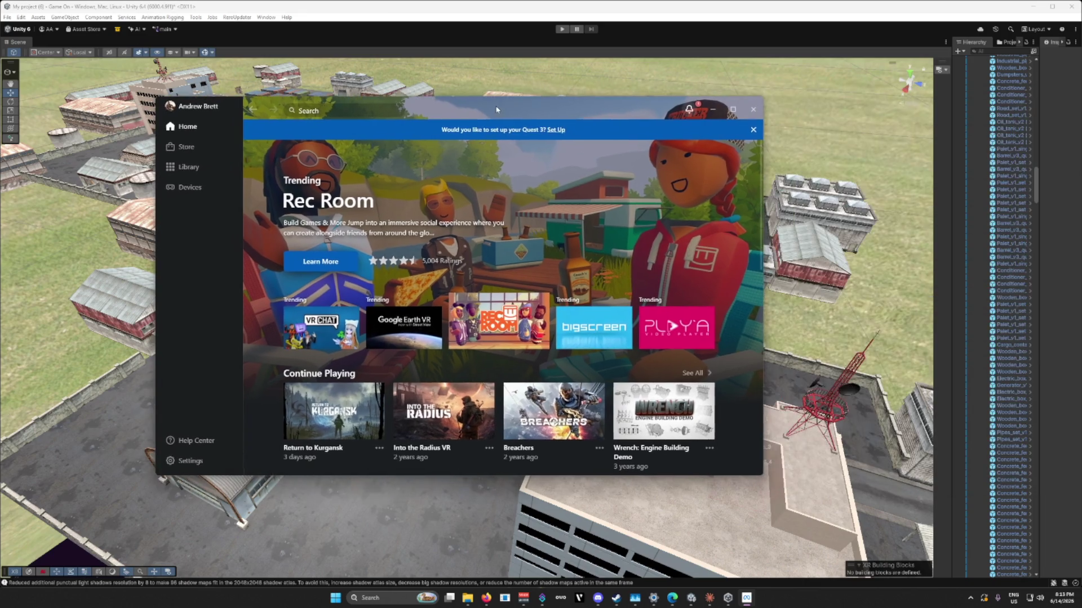
left_click(749, 113)
mouse_move(642, 603)
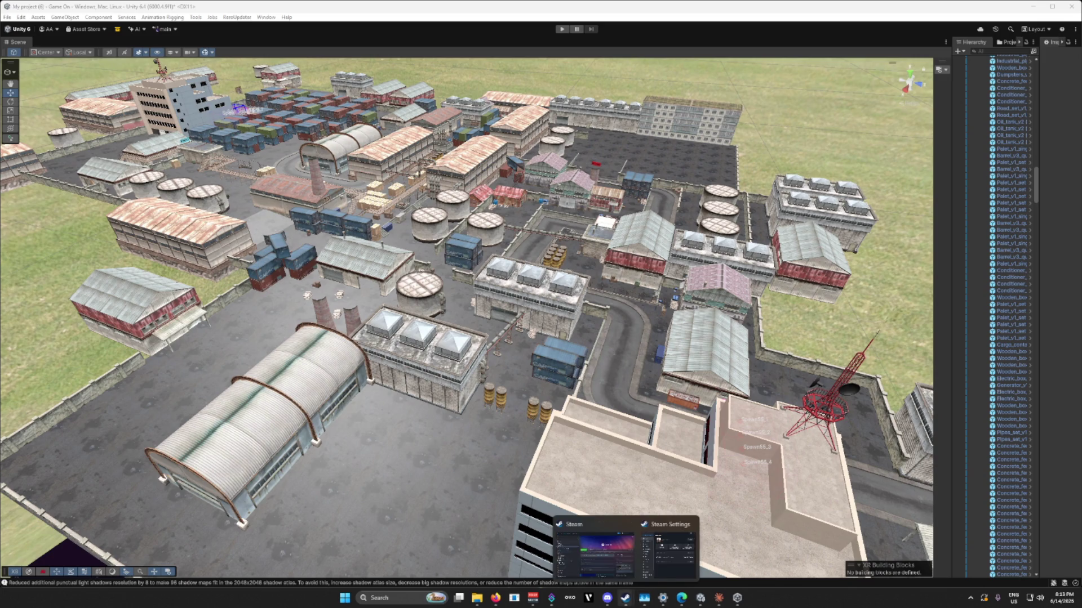
Step: Search 'me' in Windows search, reopen Meta Horizon Link, and minimize it
left_click(388, 600)
type("mem")
key("BackSpace")
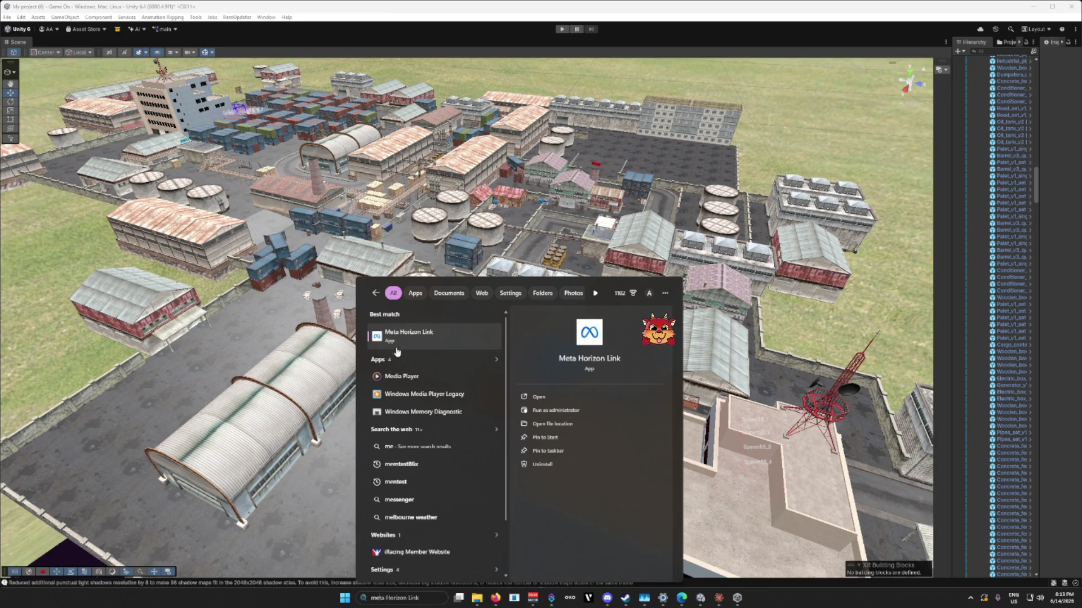
left_click(412, 335)
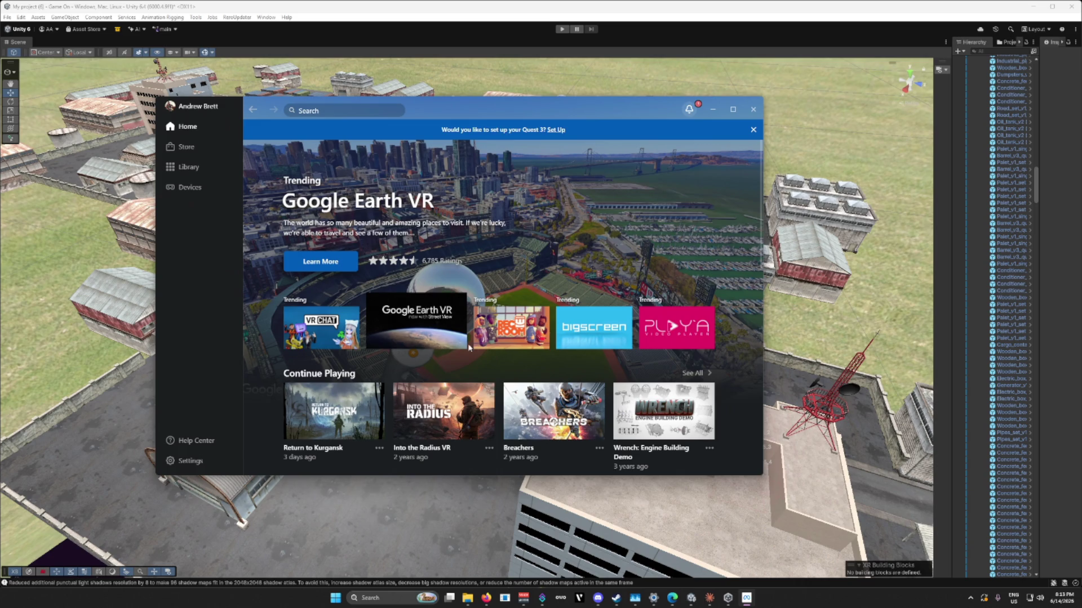
left_click(712, 110)
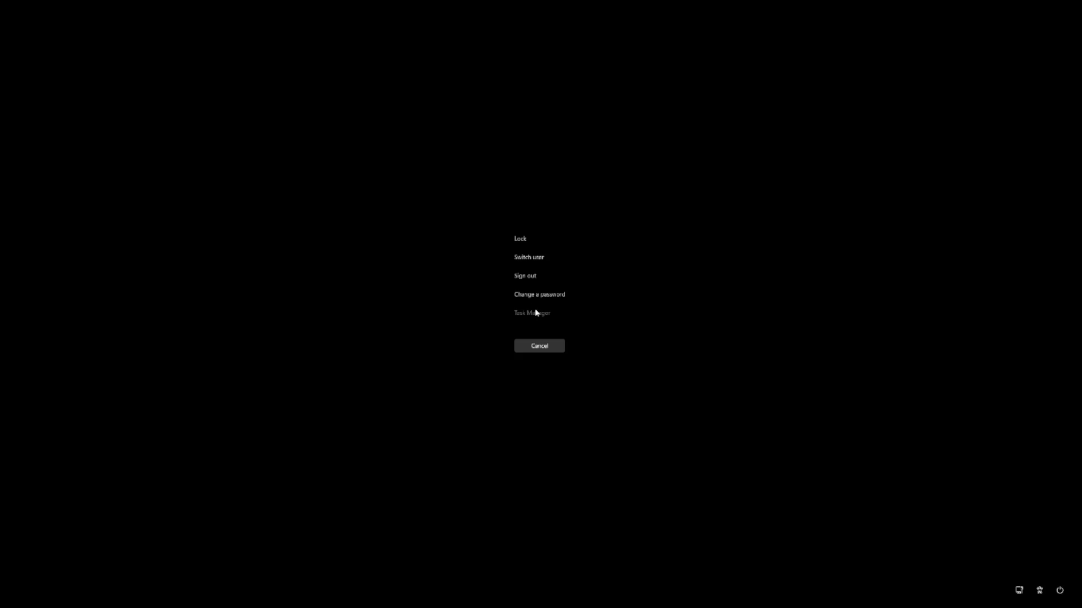
Step: Open Task Manager and end the OVRServer_x64 process
left_click(535, 309)
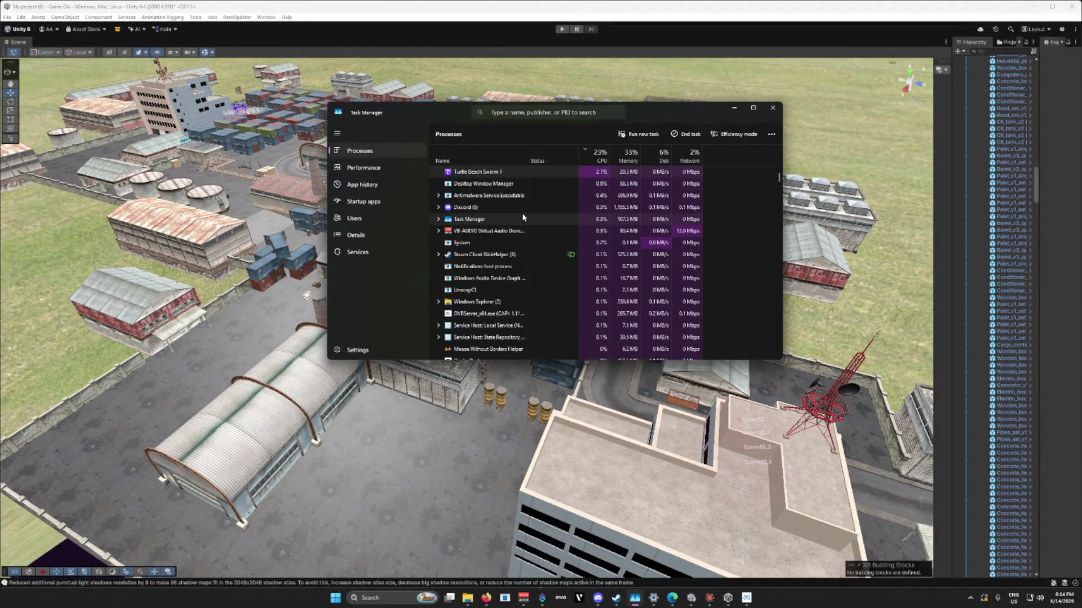
scroll(502, 236, "down", 2)
scroll(501, 239, "up", 1)
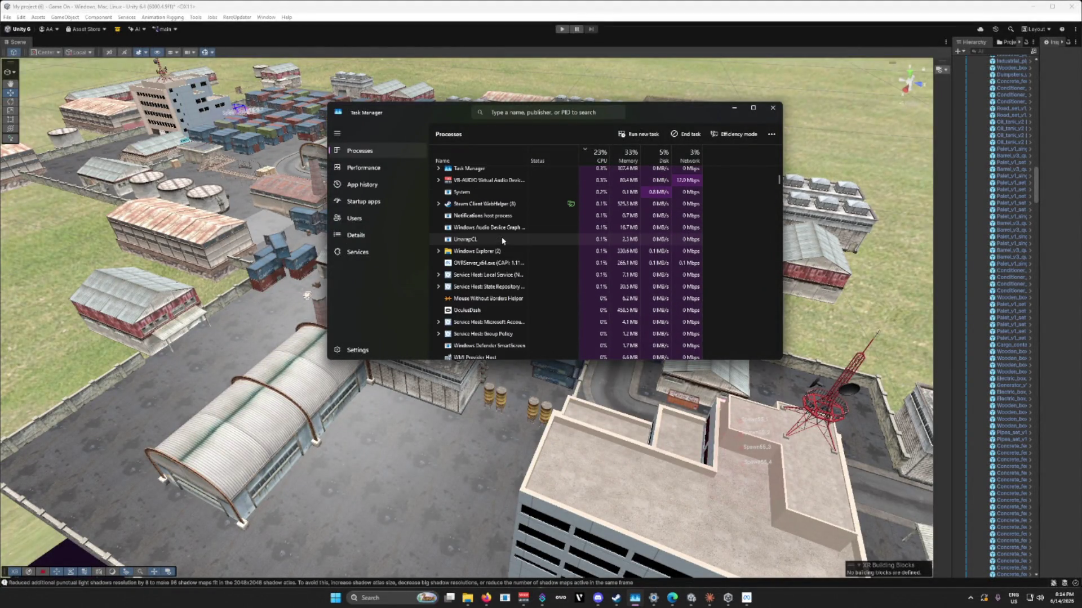
right_click(475, 263)
left_click(501, 274)
Step: Look through the process list, select a process, then return to the Unity scene
scroll(499, 266, "down", 5)
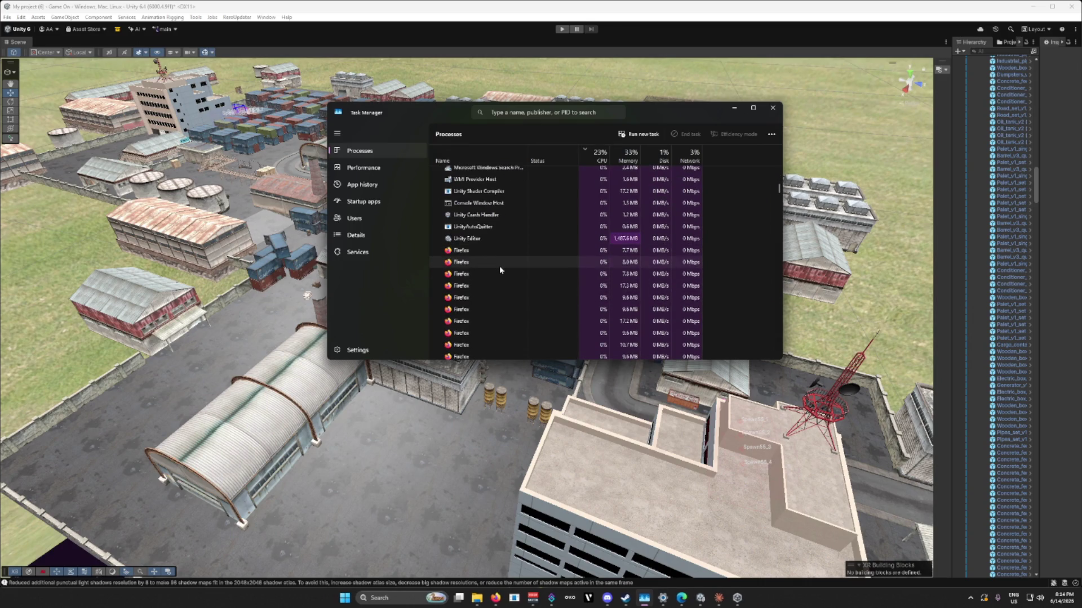
scroll(499, 266, "up", 5)
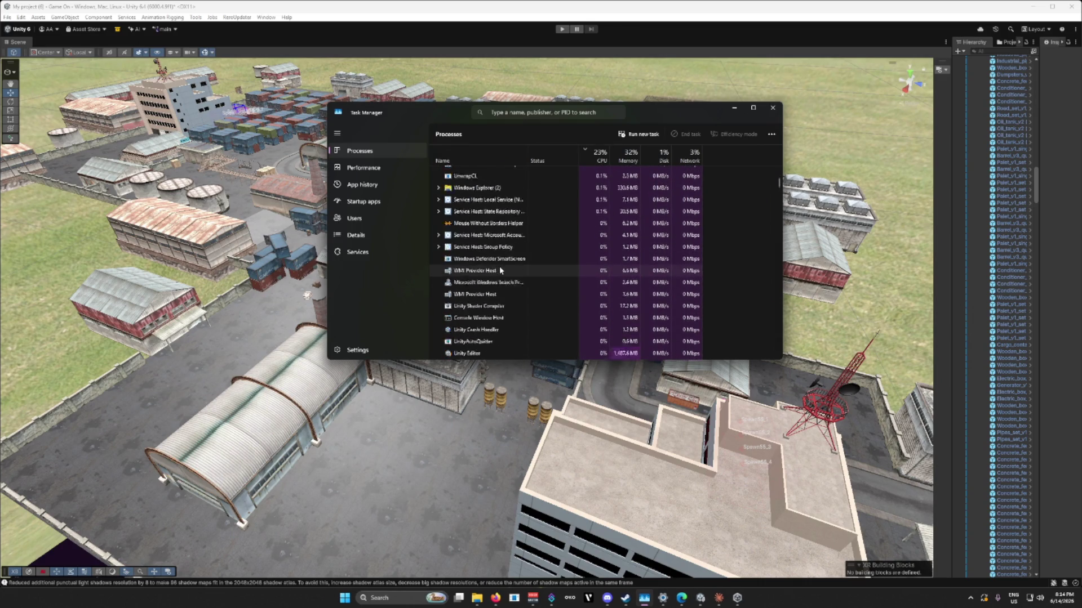
scroll(495, 261, "down", 5)
scroll(490, 264, "up", 5)
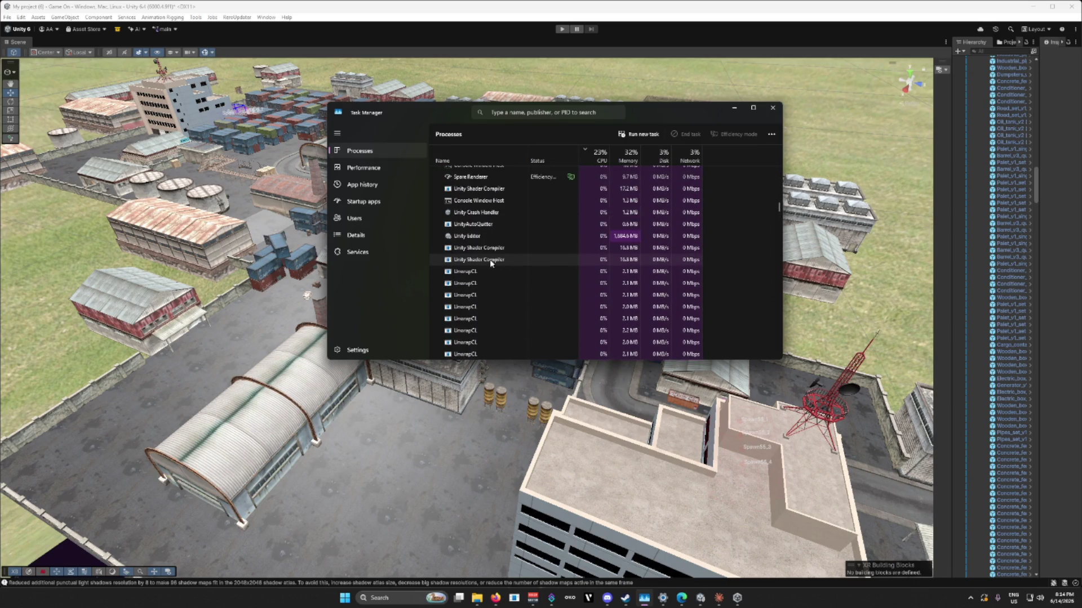
scroll(489, 259, "up", 2)
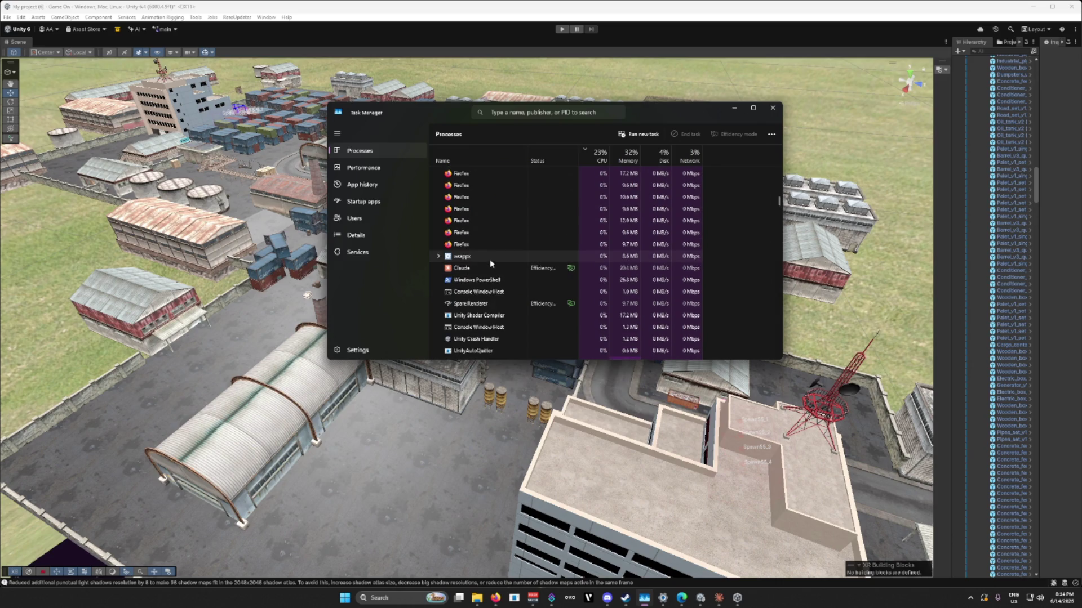
left_click(489, 251)
key("m")
key("m")
key("m")
key("m")
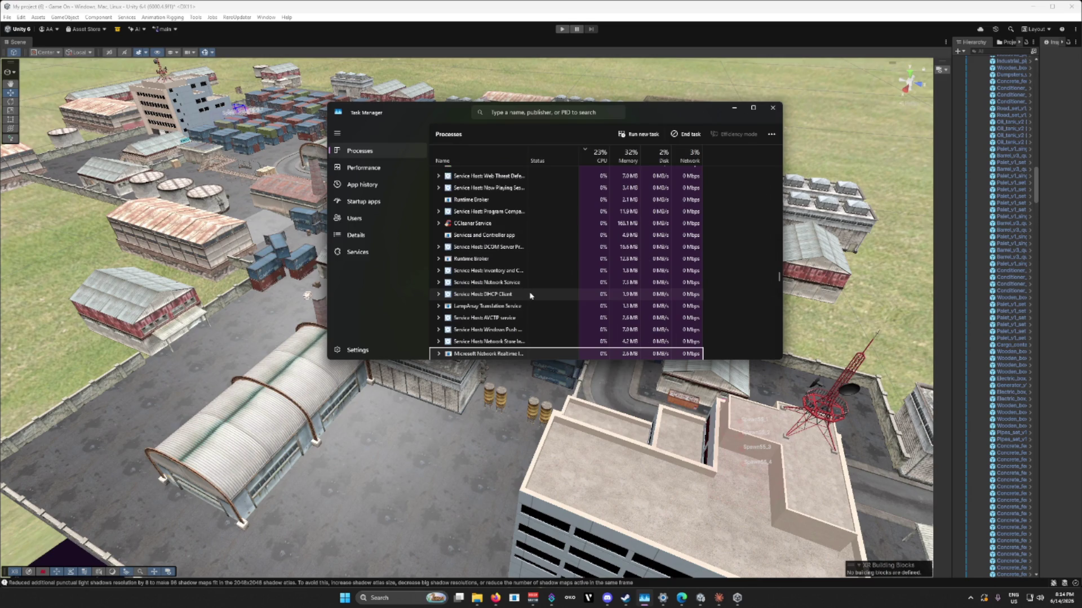
left_click(633, 342)
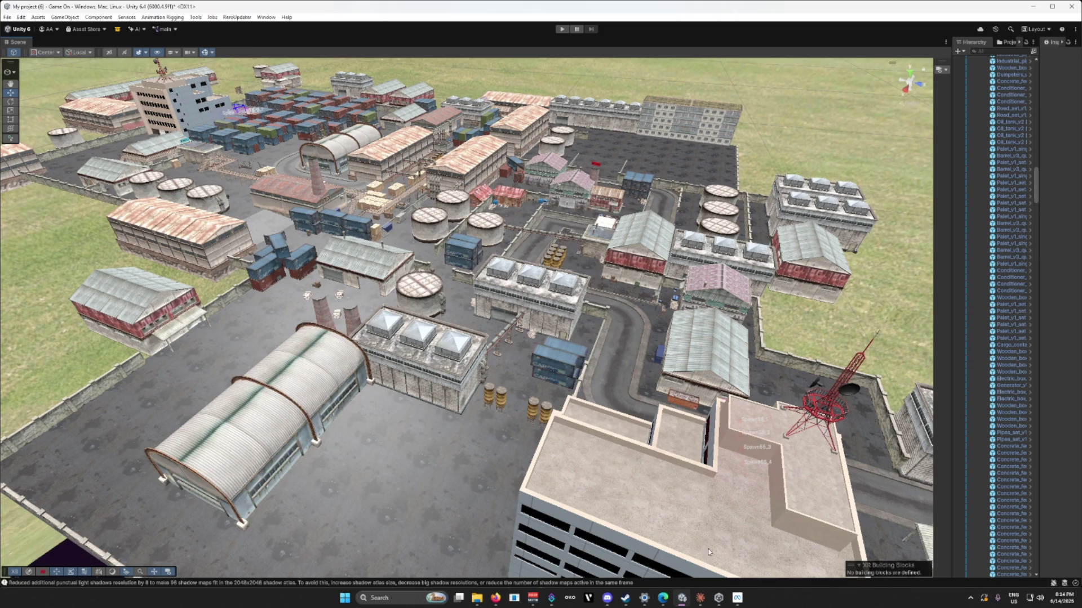
Step: Bring the aussies gamev0.1.69 File Explorer window forward from the taskbar preview
mouse_move(738, 598)
mouse_move(731, 546)
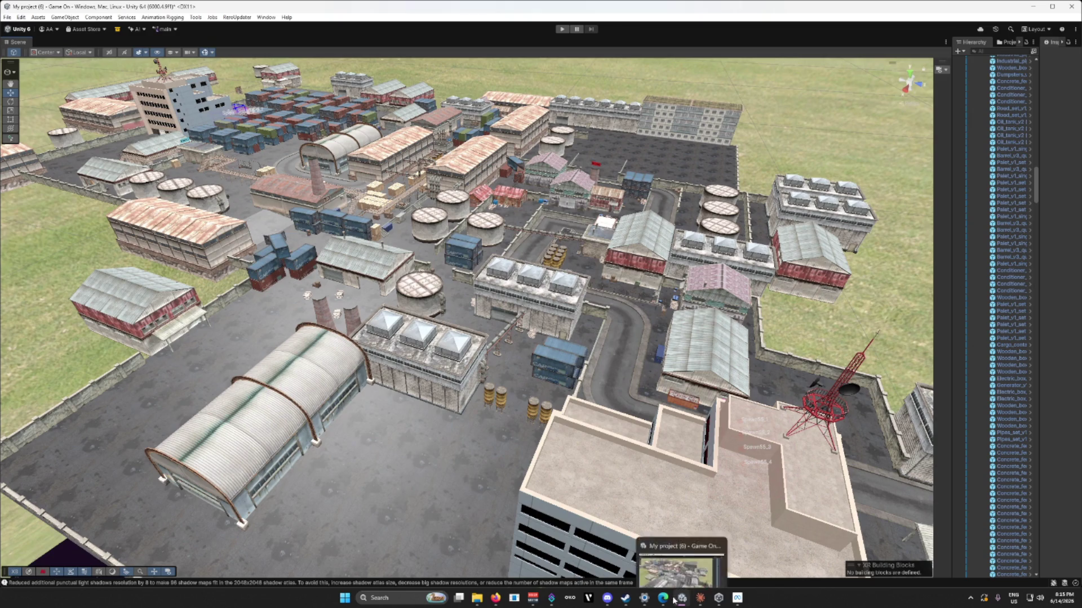
mouse_move(476, 598)
left_click(468, 566)
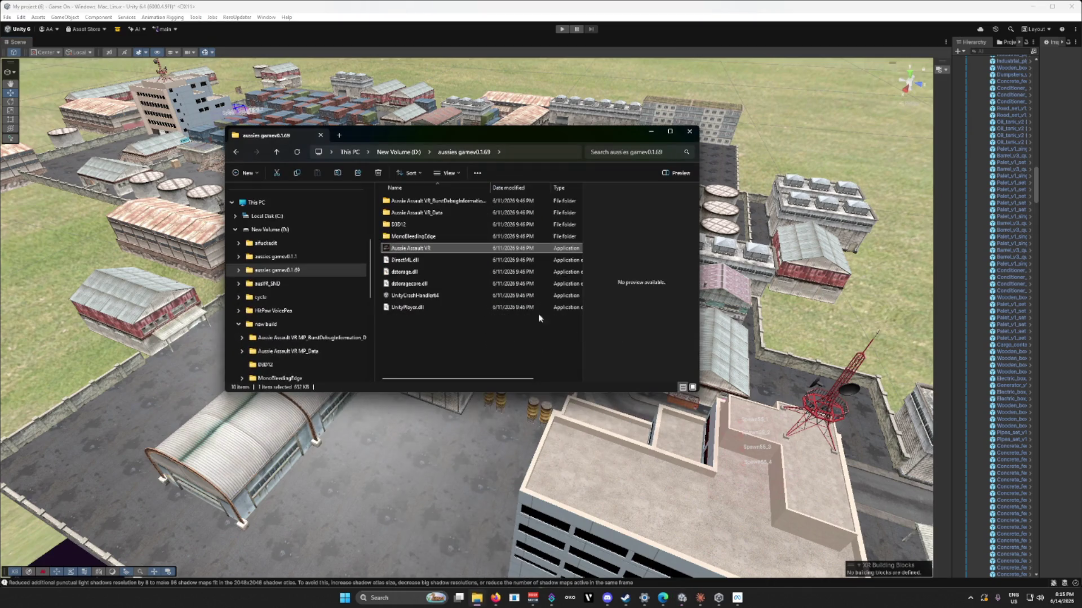
Step: Launch Aussie Assault VR from the aussies gamev0.1.69 folder
double_click(387, 248)
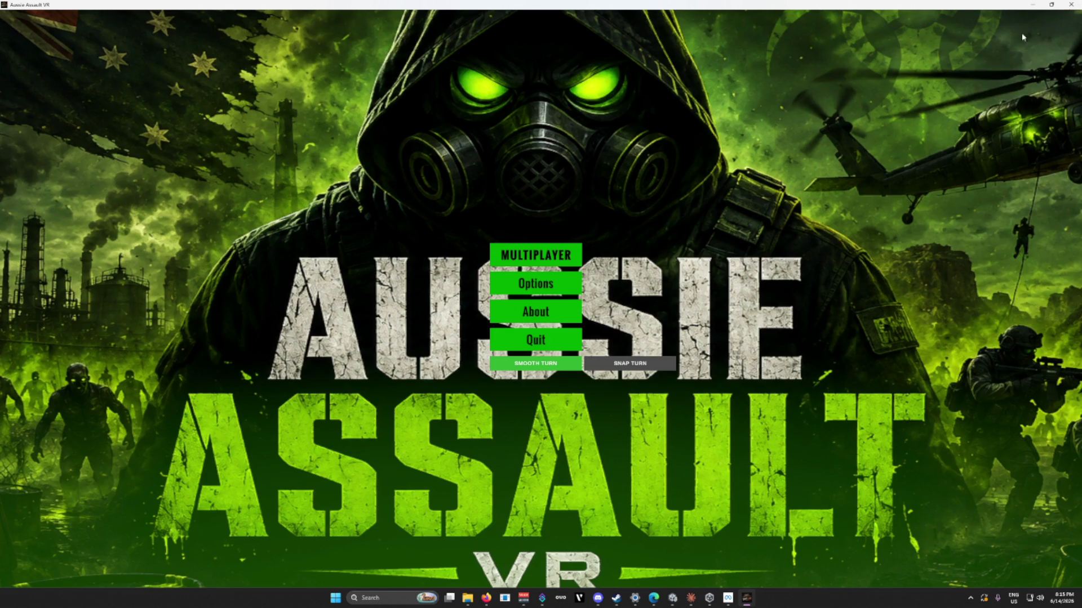
Step: Close the Aussie Assault VR window from its main menu
left_click(1070, 4)
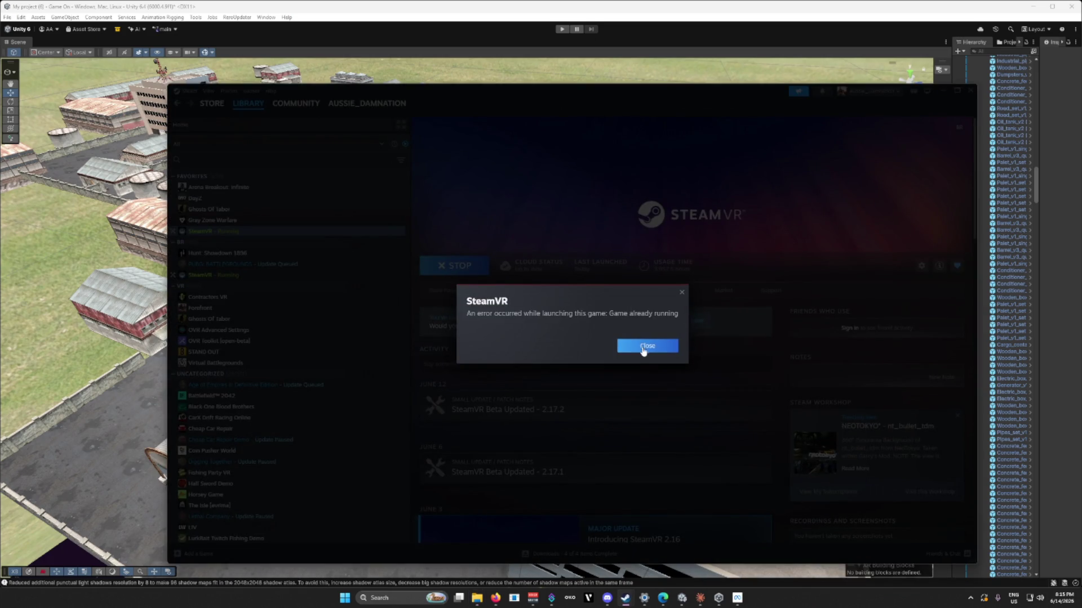
Step: Dismiss the SteamVR already-running error, then stop and confirm exiting SteamVR twice
left_click(645, 346)
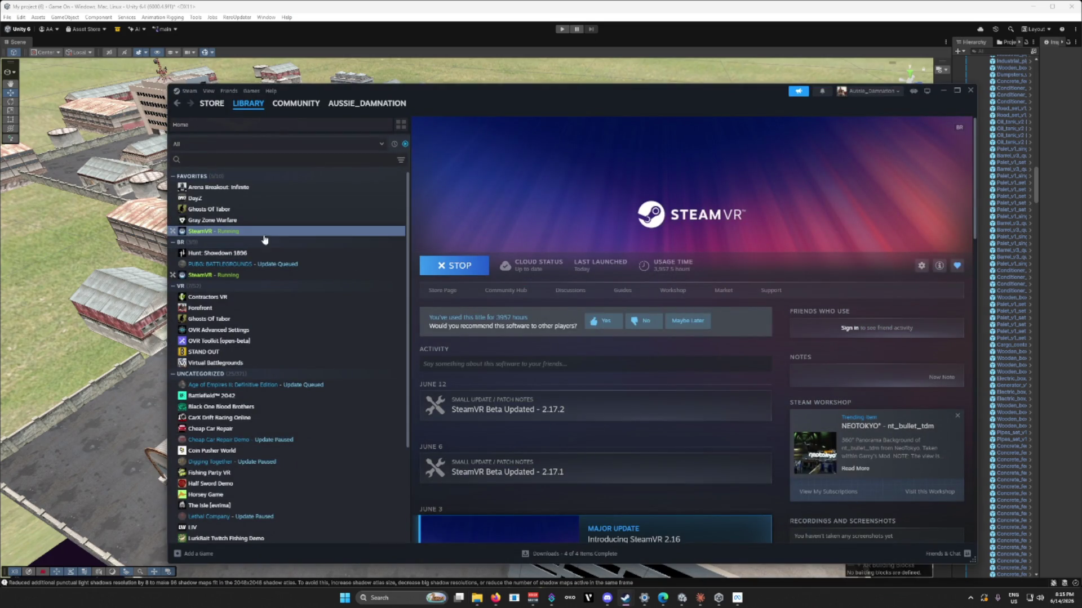
left_click(477, 271)
left_click(557, 346)
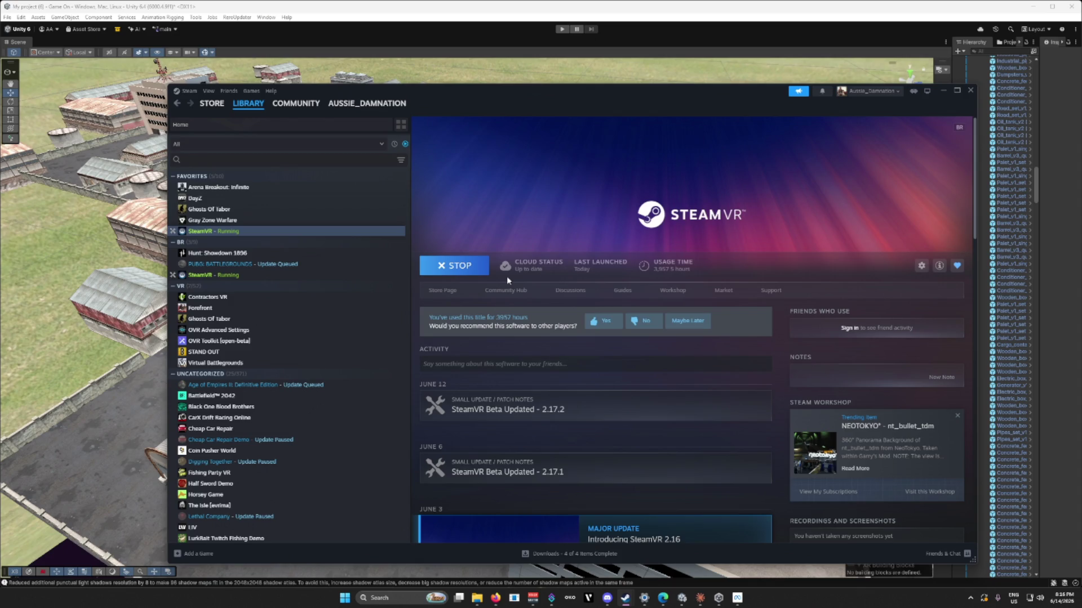
left_click(465, 268)
left_click(546, 347)
mouse_move(624, 601)
Step: Open Task Manager via Ctrl+Alt+Del, end the stuck SteamVR process, and return to Steam
key("ctrl+alt+Delete")
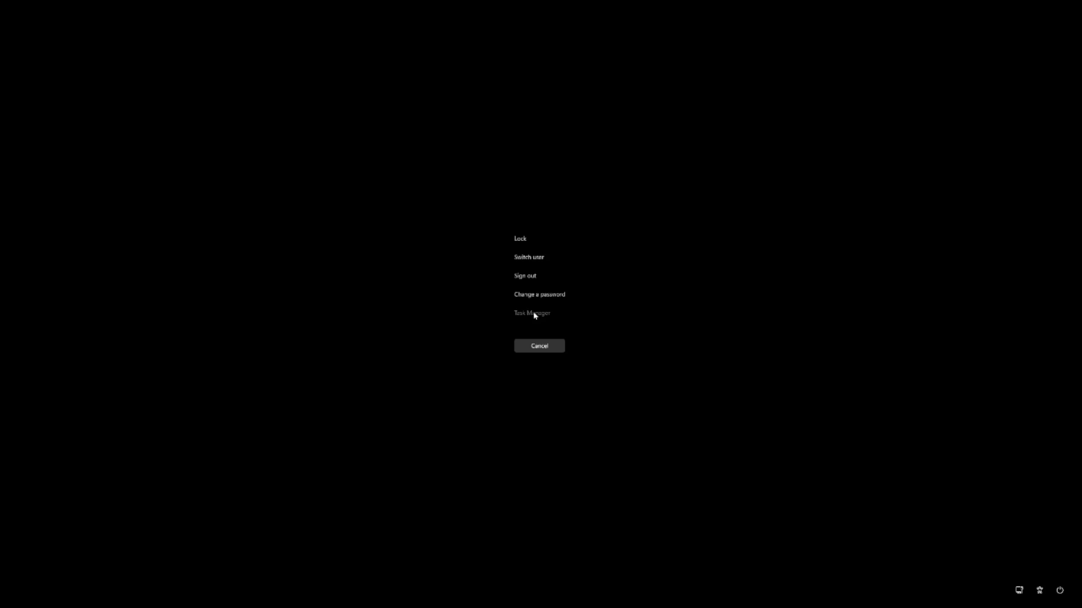
left_click(534, 314)
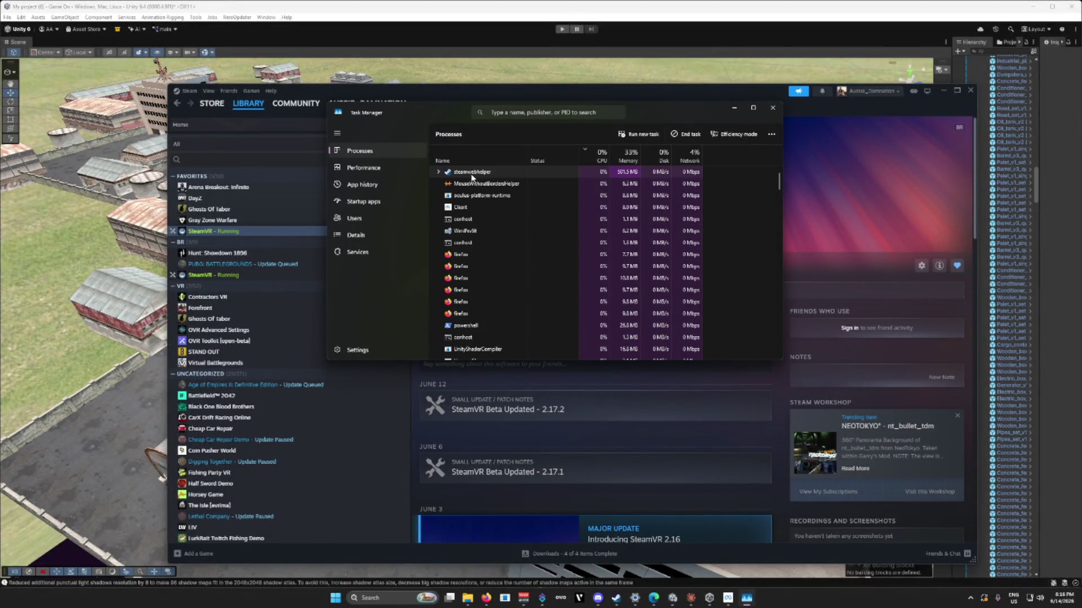
scroll(476, 186, "down", 5)
scroll(487, 205, "down", 3)
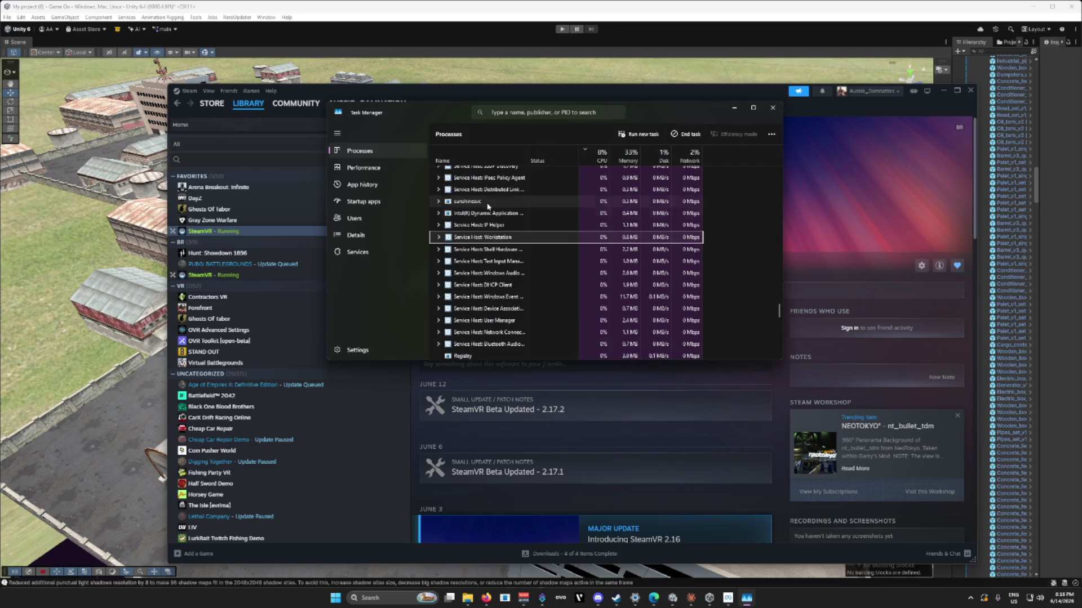
scroll(503, 243, "up", 3)
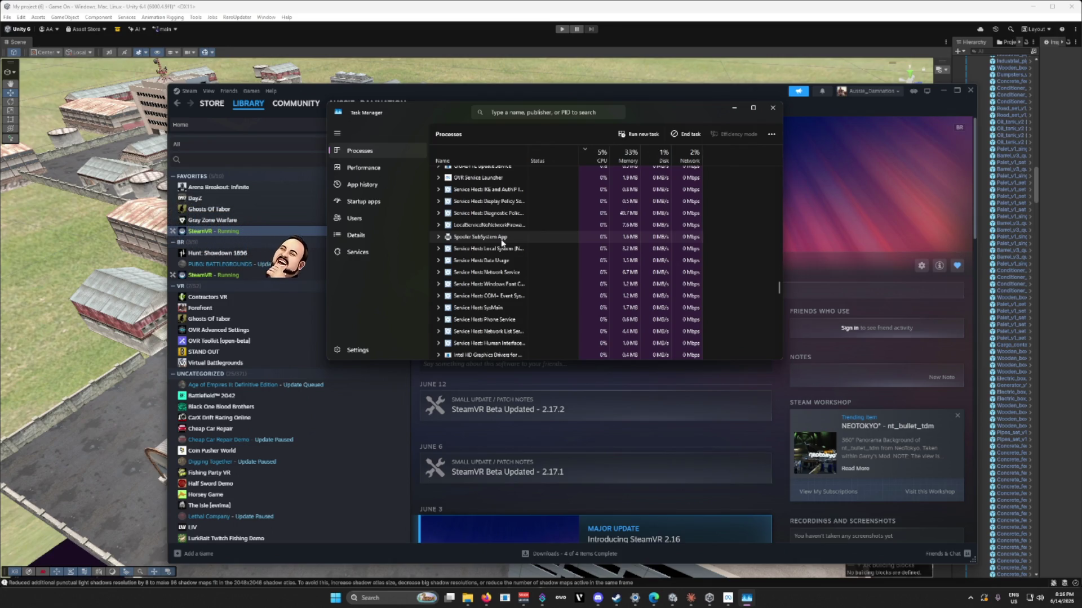
scroll(501, 242, "down", 3)
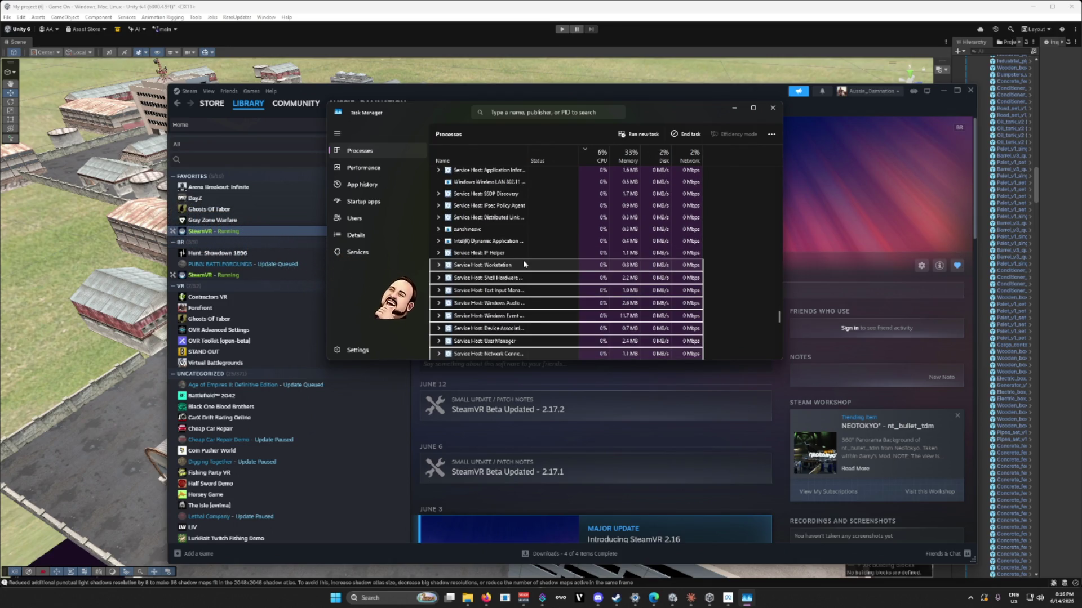
scroll(523, 259, "down", 5)
left_click_drag(777, 326, 758, 160)
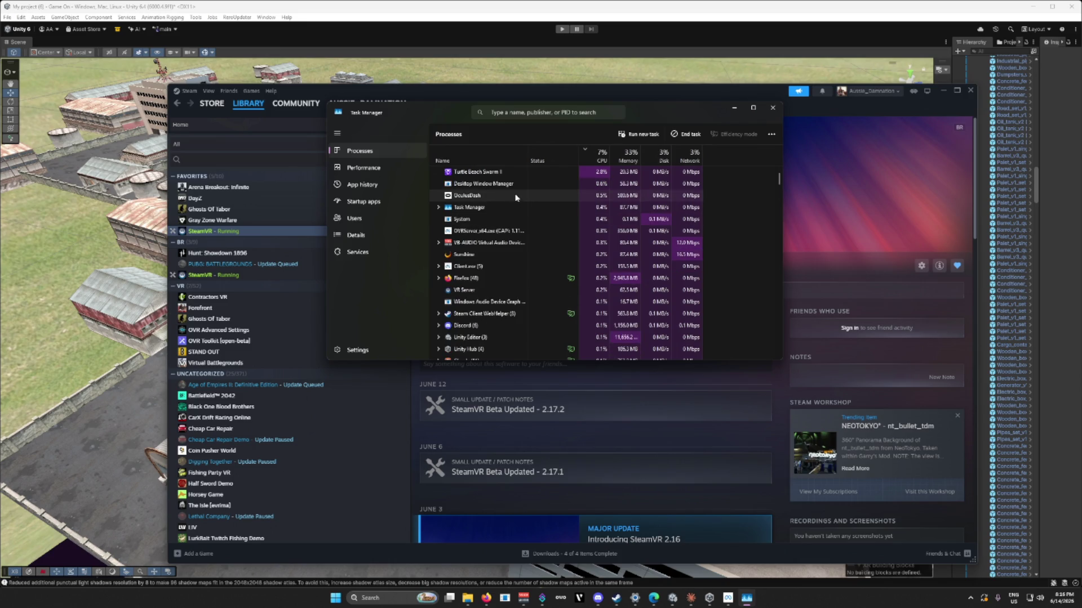
scroll(502, 276, "down", 2)
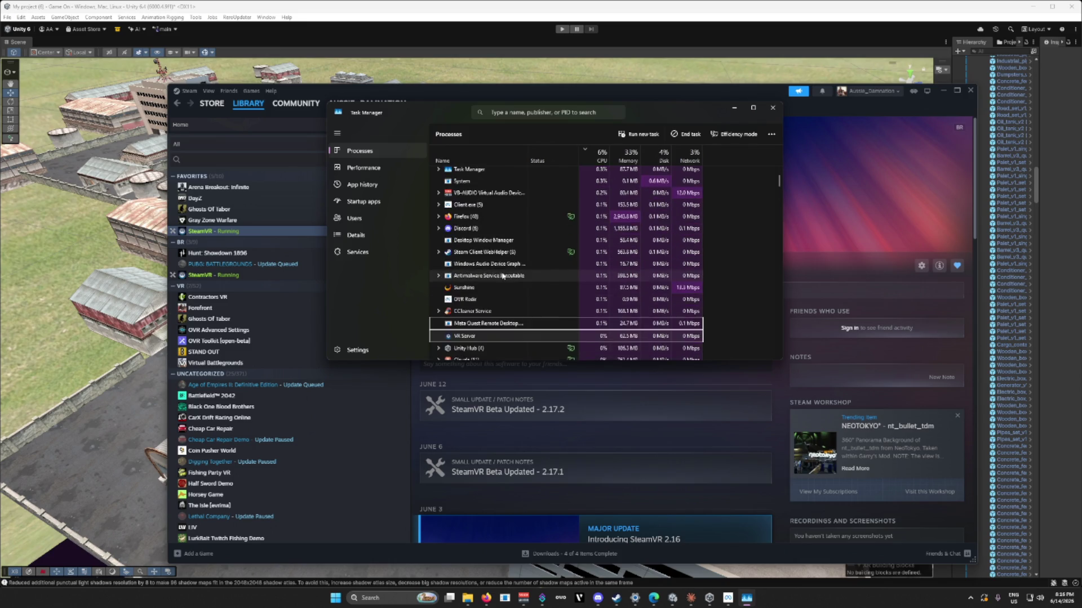
right_click(469, 305)
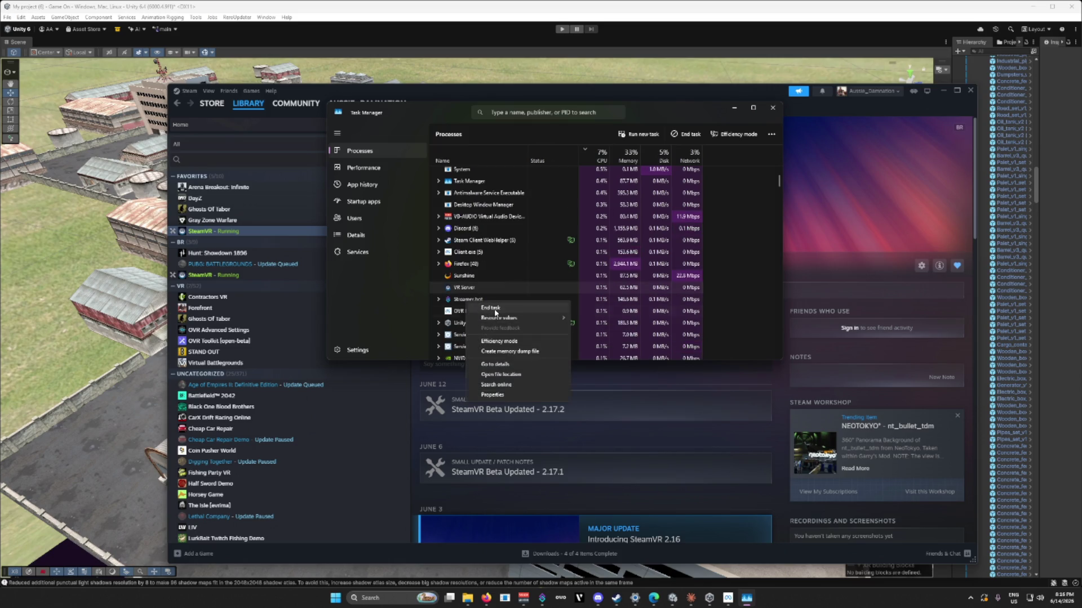
left_click(495, 308)
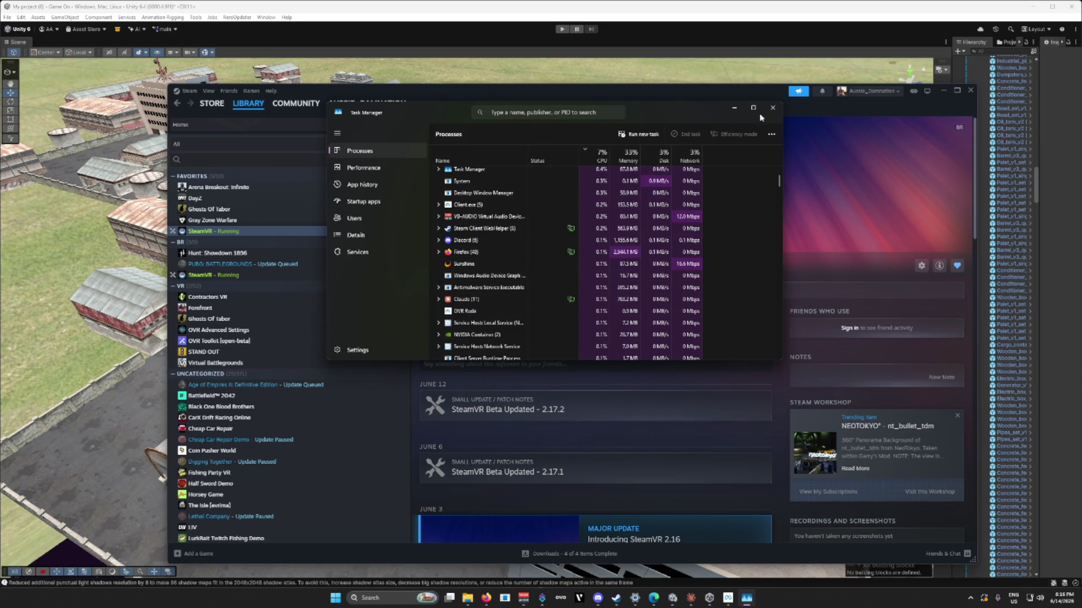
left_click(838, 121)
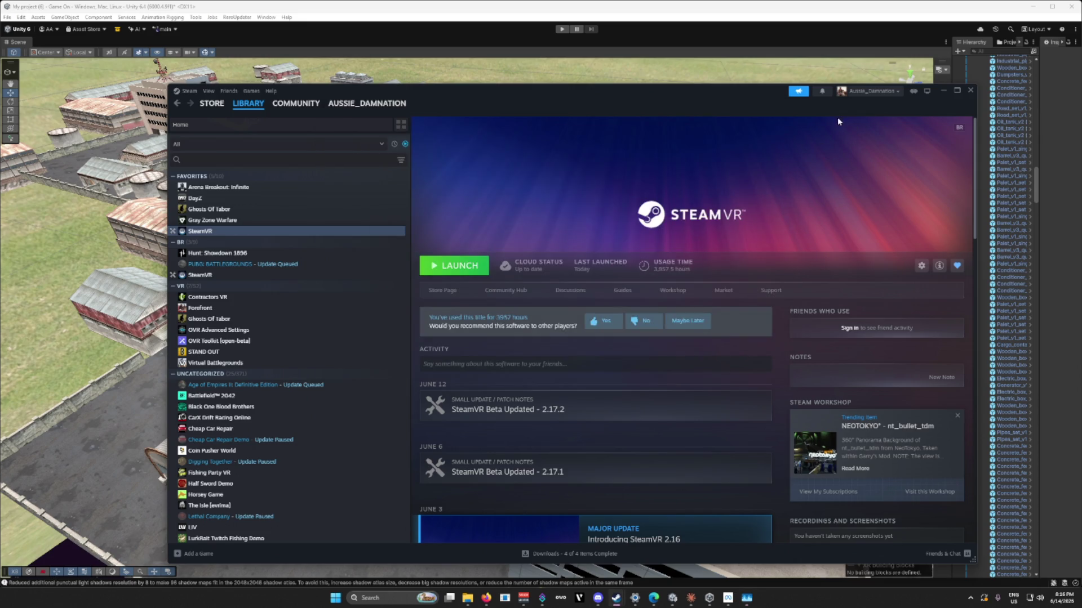
Step: Relaunch SteamVR from Steam, then minimize Steam and Task Manager to reveal the build folder
left_click(454, 266)
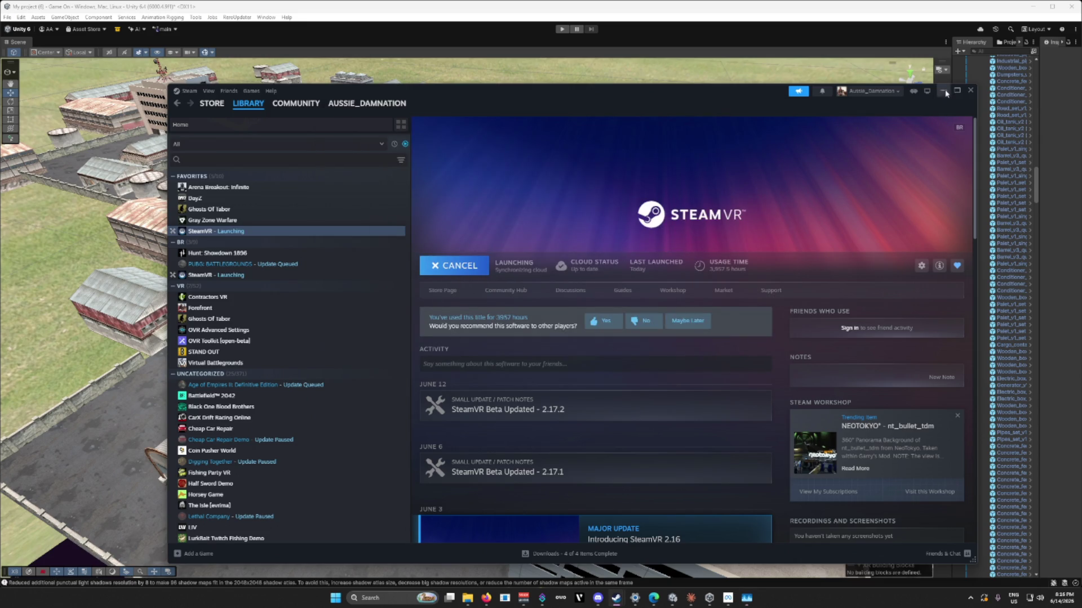
left_click(943, 90)
left_click(735, 109)
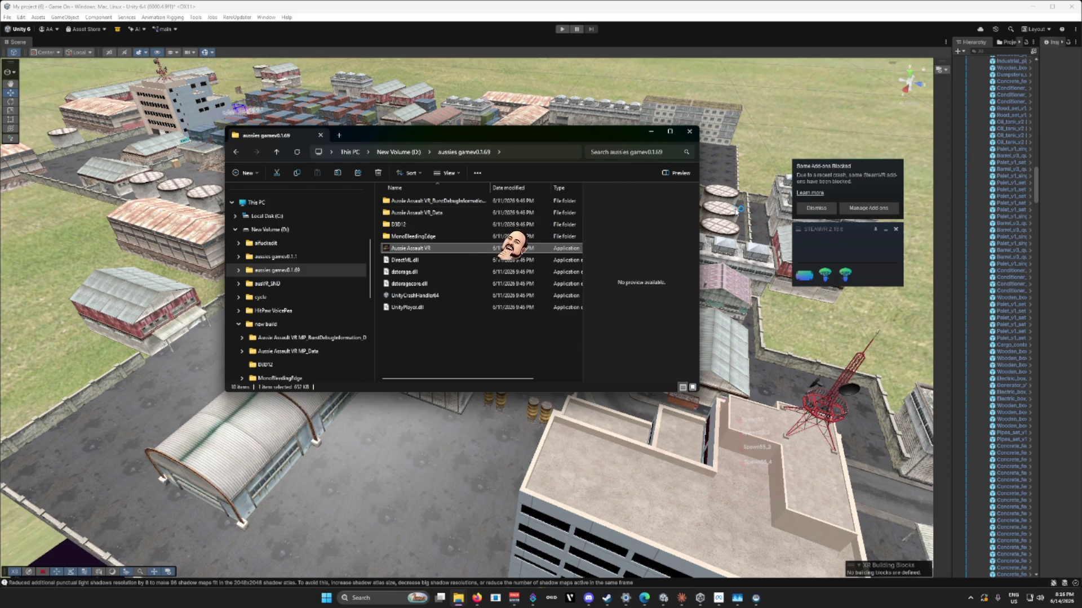
Step: Run the Aussie Assault VR application from the aussies gamev0.1.69 build folder
left_click(809, 208)
double_click(447, 249)
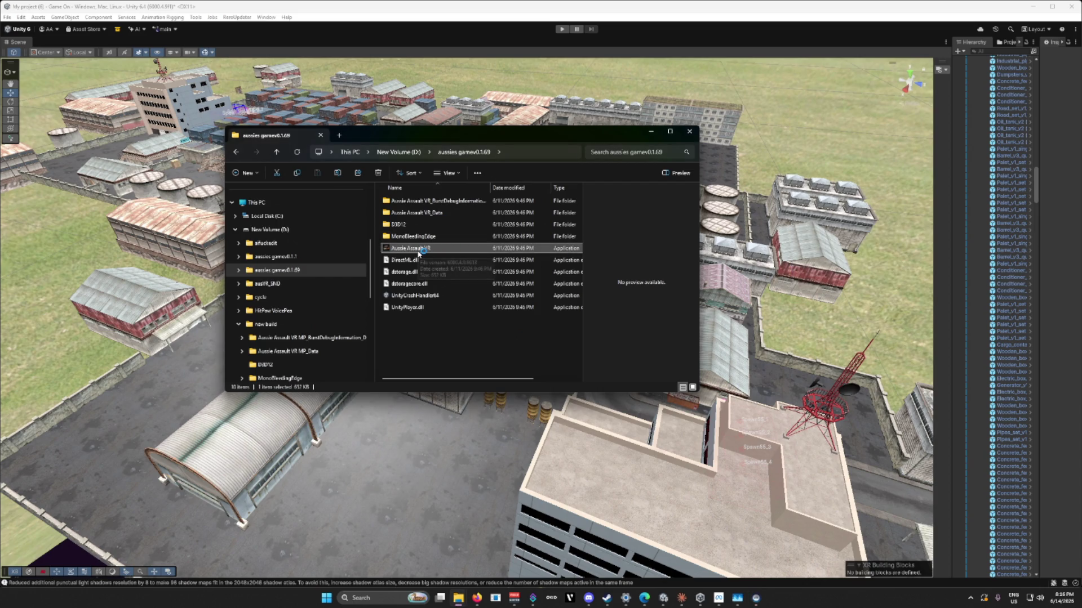
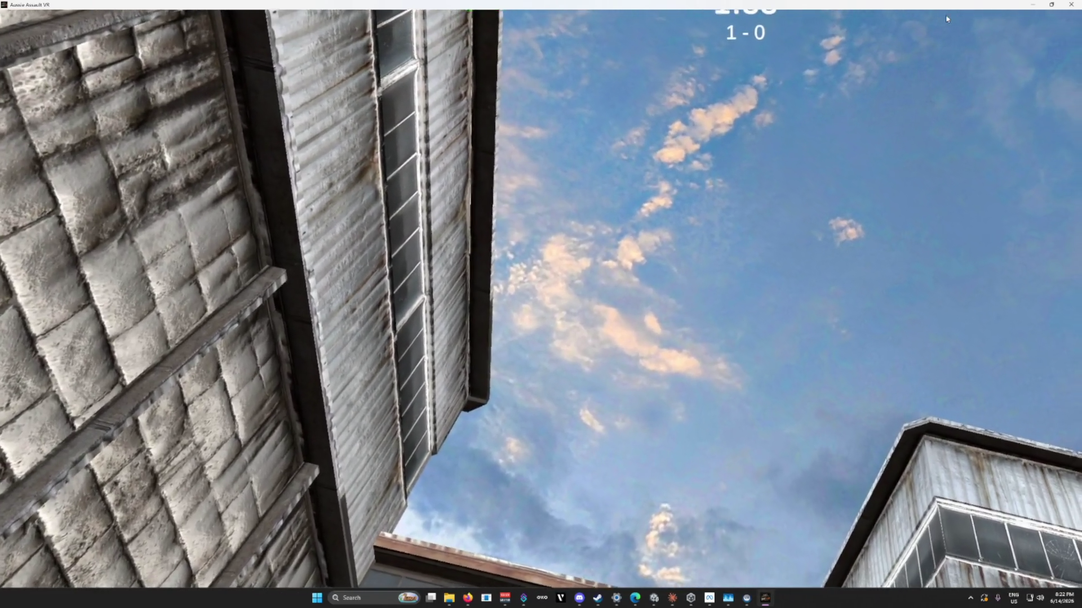
Step: Close the Aussie Assault VR game and minimize its File Explorer folder to reveal Unity
left_click(1063, 4)
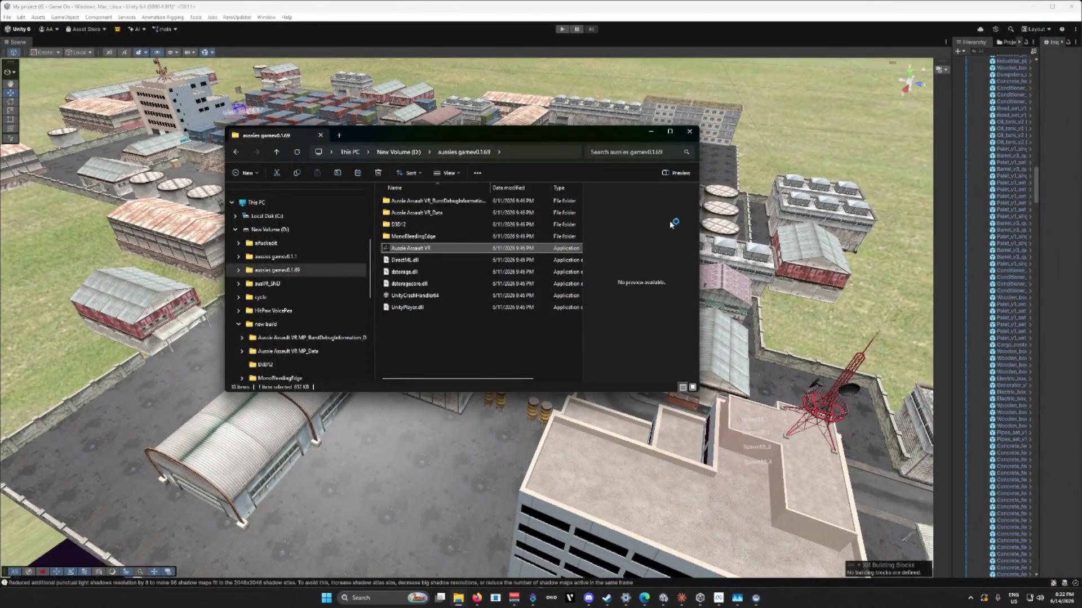
left_click(651, 133)
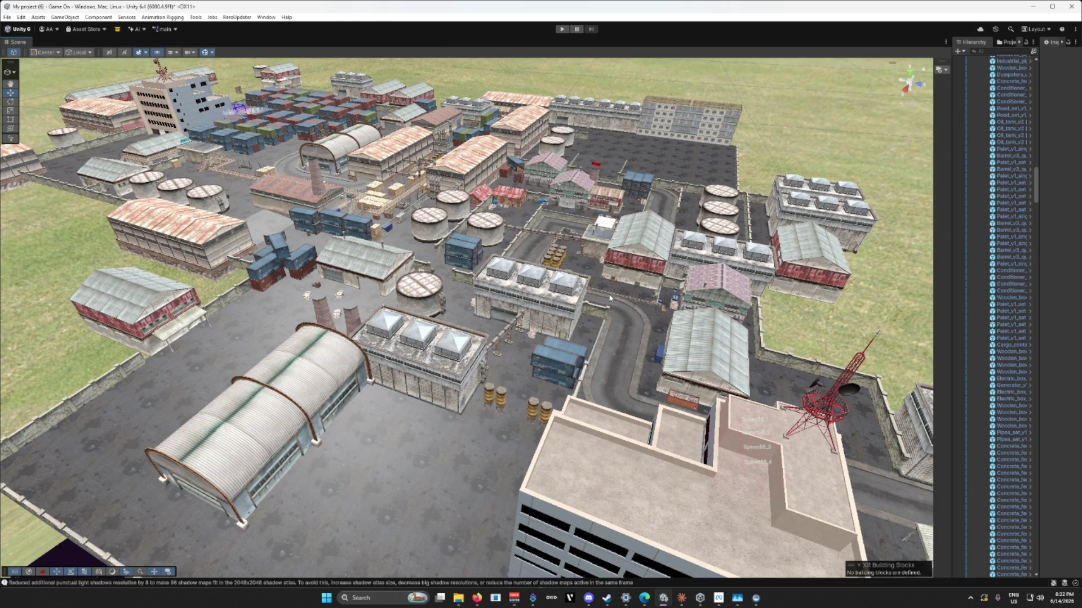
Step: Orbit, pan and zoom past the tanks, hangar and container yard, ending on the six-barrel pallet
left_click_drag(635, 300, 623, 329)
key("d")
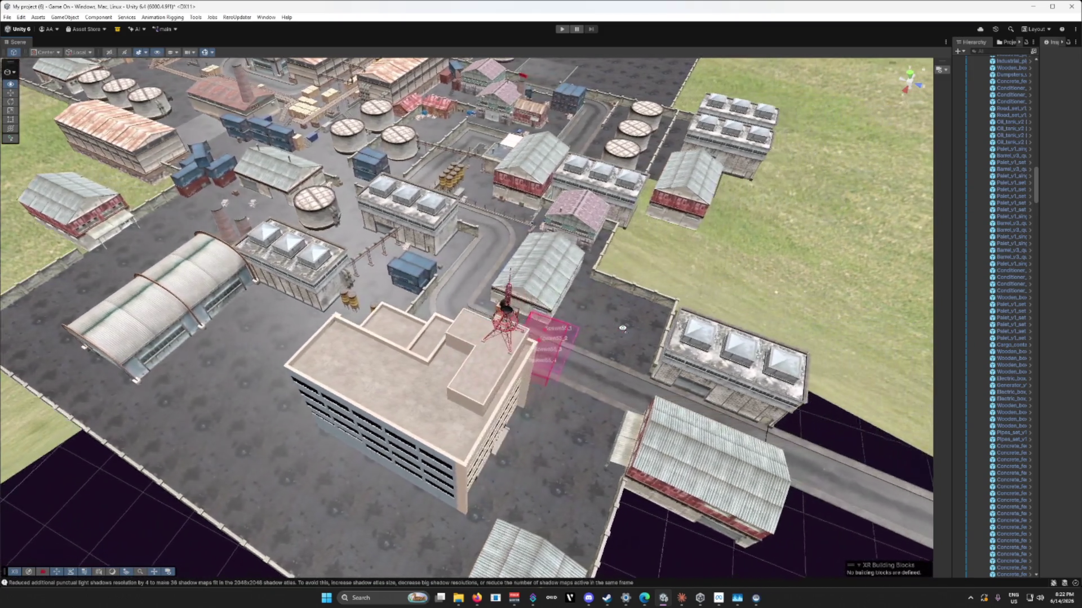
left_click_drag(622, 329, 465, 429)
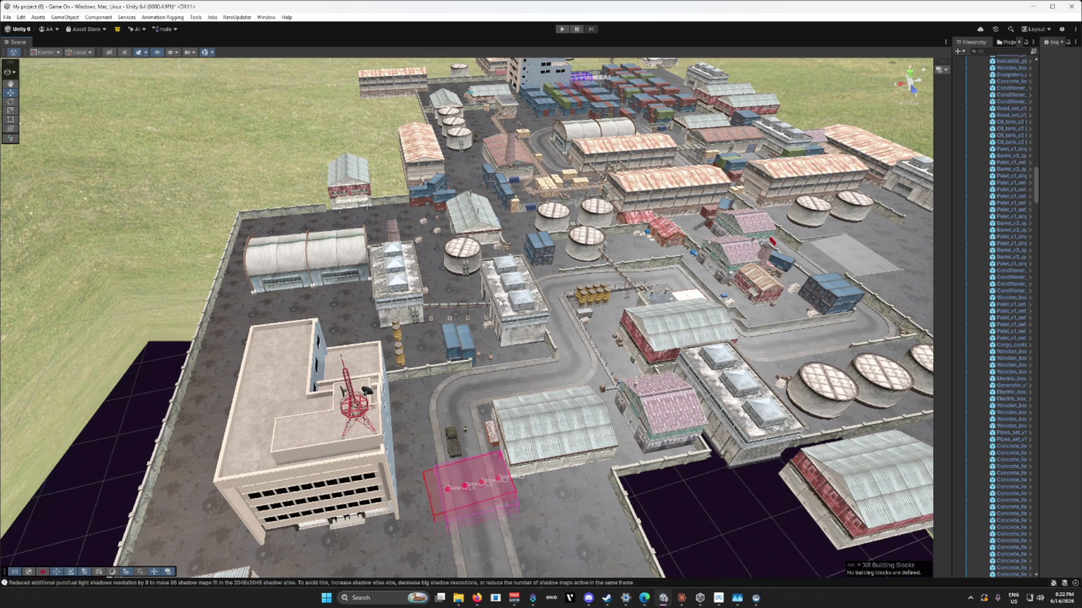
mouse_move(468, 284)
left_mouse_down()
mouse_move(514, 289)
mouse_move(507, 258)
left_mouse_up()
scroll(507, 257, "up", 4)
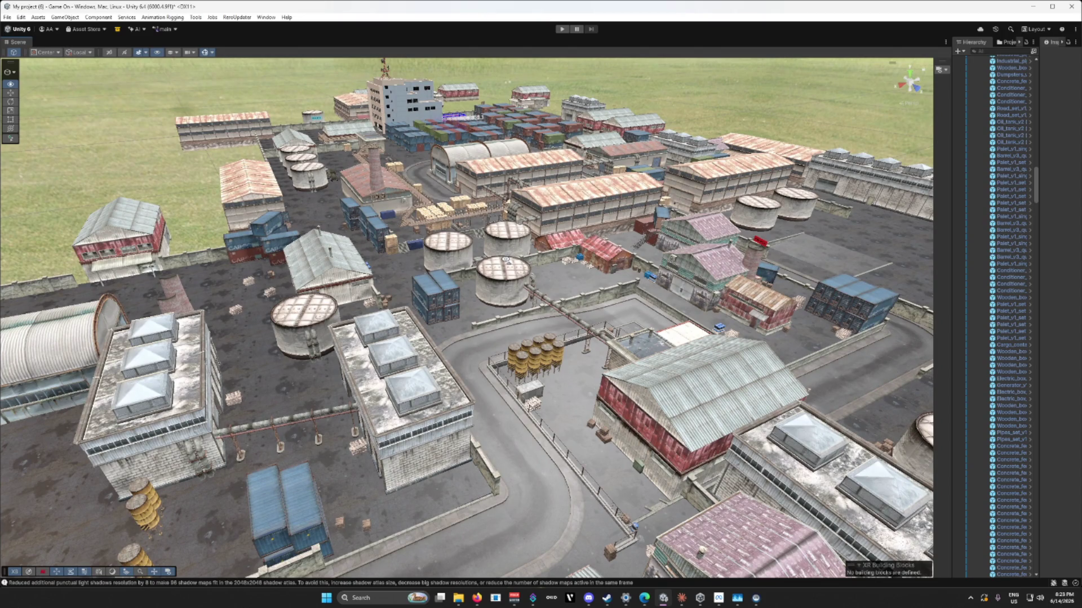
mouse_move(505, 260)
left_mouse_down()
mouse_move(566, 265)
mouse_move(440, 268)
mouse_move(672, 268)
left_mouse_up()
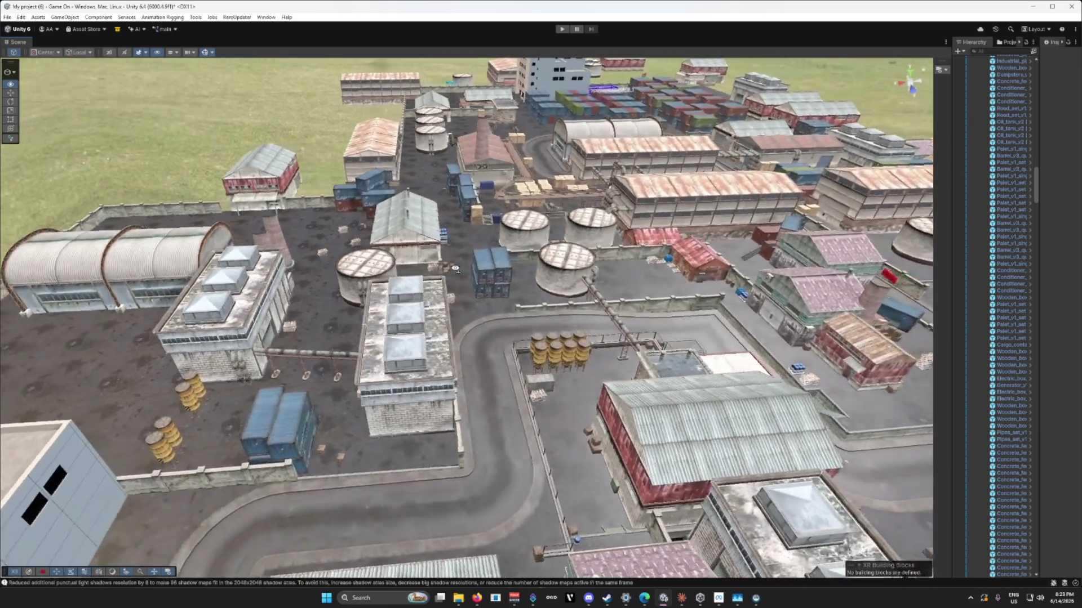
key("d")
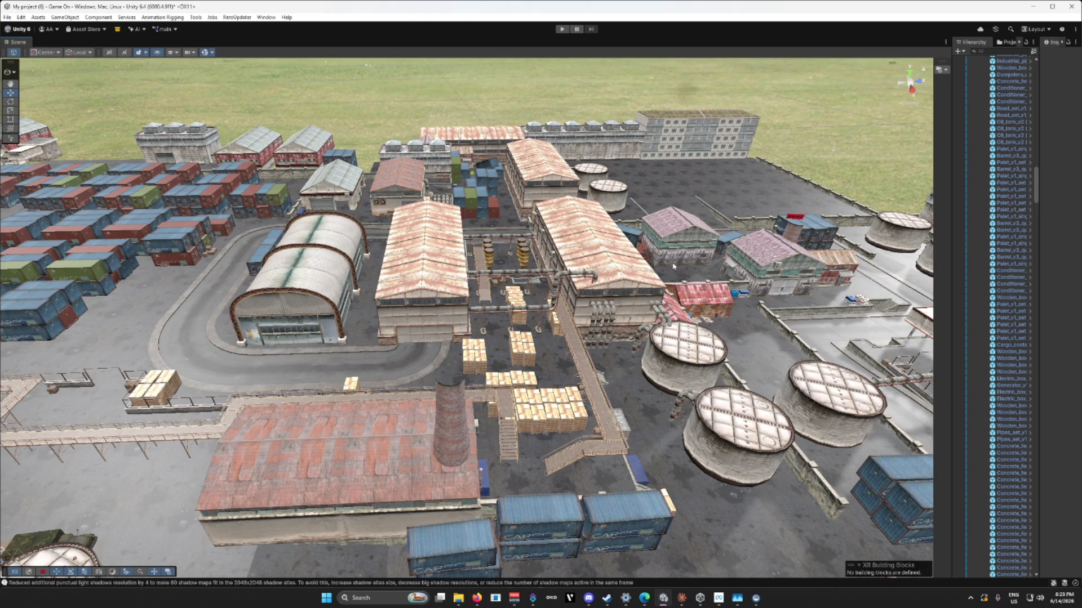
left_click_drag(664, 274, 550, 288)
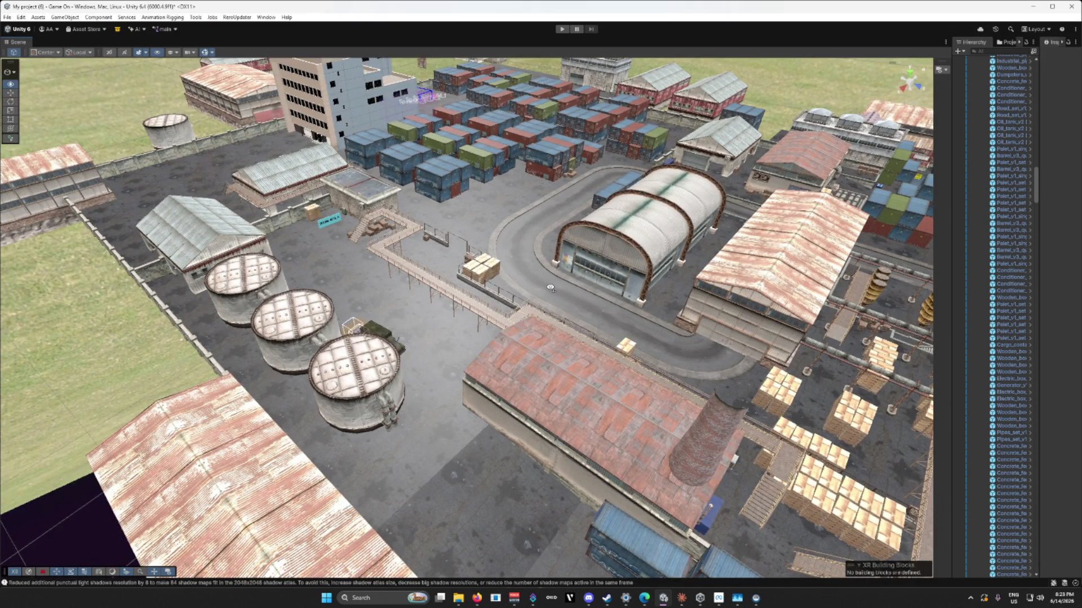
mouse_move(550, 288)
left_mouse_down()
mouse_move(483, 293)
mouse_move(670, 289)
mouse_move(641, 292)
left_mouse_up()
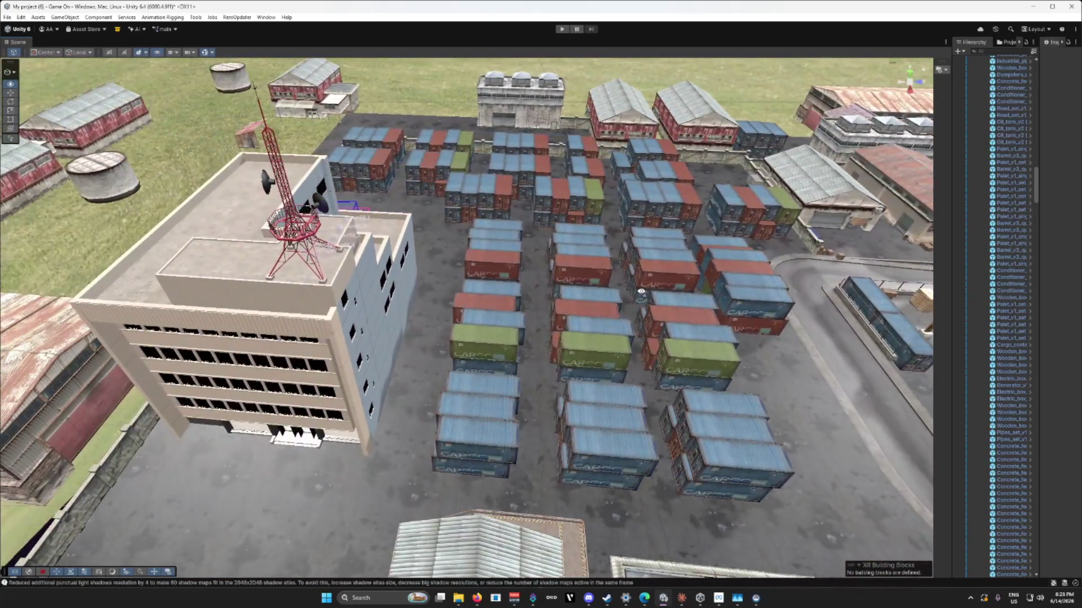
mouse_move(448, 316)
left_mouse_down()
mouse_move(704, 230)
mouse_move(569, 271)
mouse_move(568, 294)
mouse_move(468, 283)
mouse_move(453, 337)
mouse_move(561, 317)
mouse_move(643, 353)
mouse_move(694, 333)
left_mouse_up()
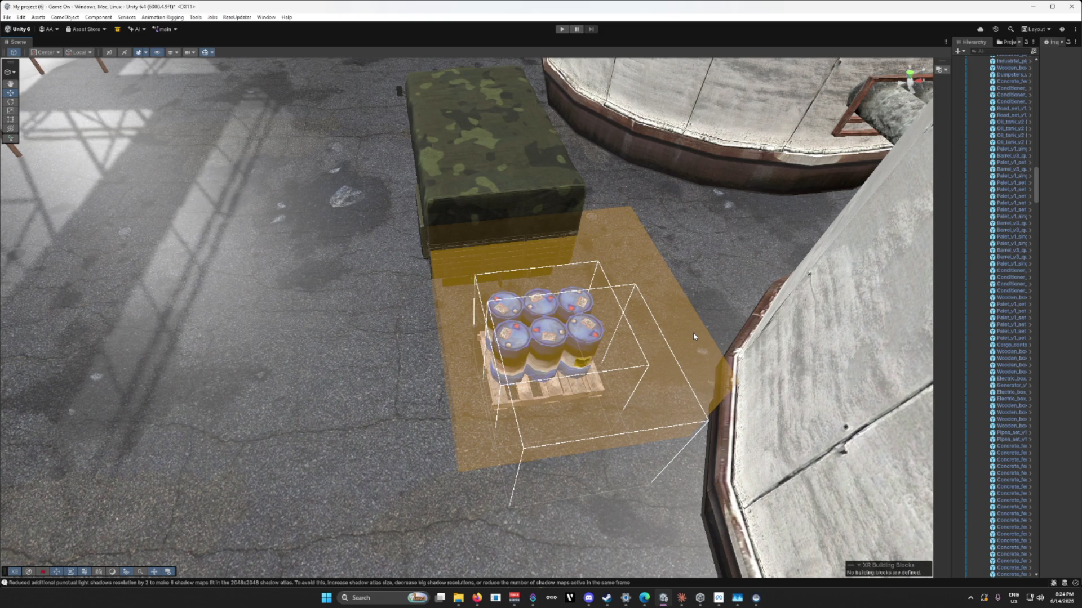
Step: Fly over the warehouse roof down to street level by the curved road and concrete wall
mouse_move(579, 278)
left_mouse_down()
mouse_move(652, 235)
mouse_move(426, 172)
mouse_move(944, 264)
mouse_move(356, 180)
mouse_move(512, 169)
mouse_move(637, 230)
mouse_move(824, 189)
mouse_move(893, 247)
left_mouse_up()
scroll(482, 187, "up", 2)
scroll(503, 201, "up", 2)
scroll(434, 175, "up", 2)
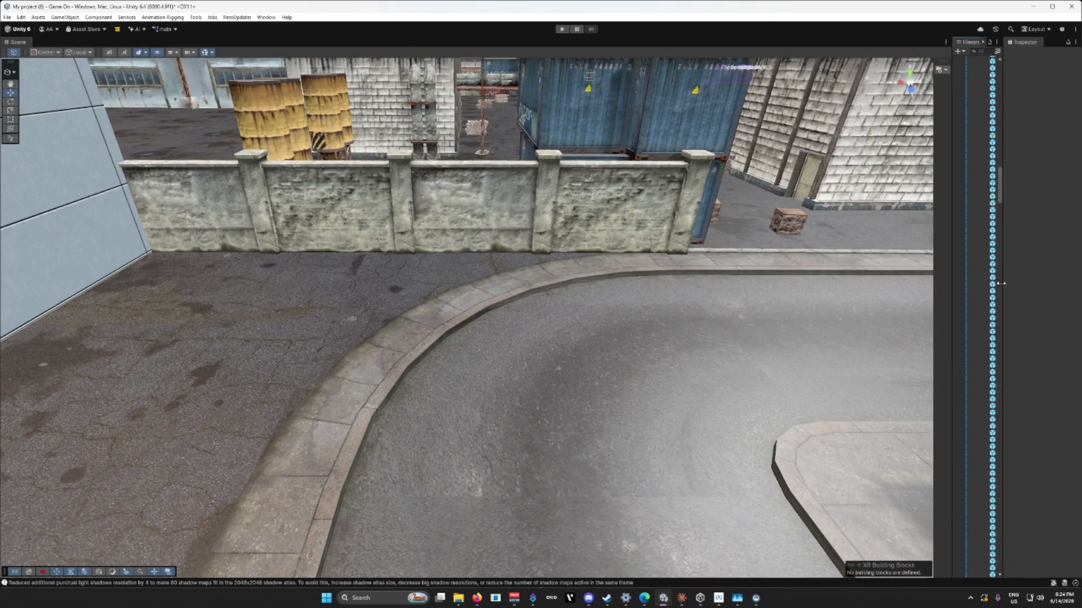
Step: Widen the Project panel and open the Special Forces vs Enemies Prefabs folder showing 15 soldiers
left_click(1008, 43)
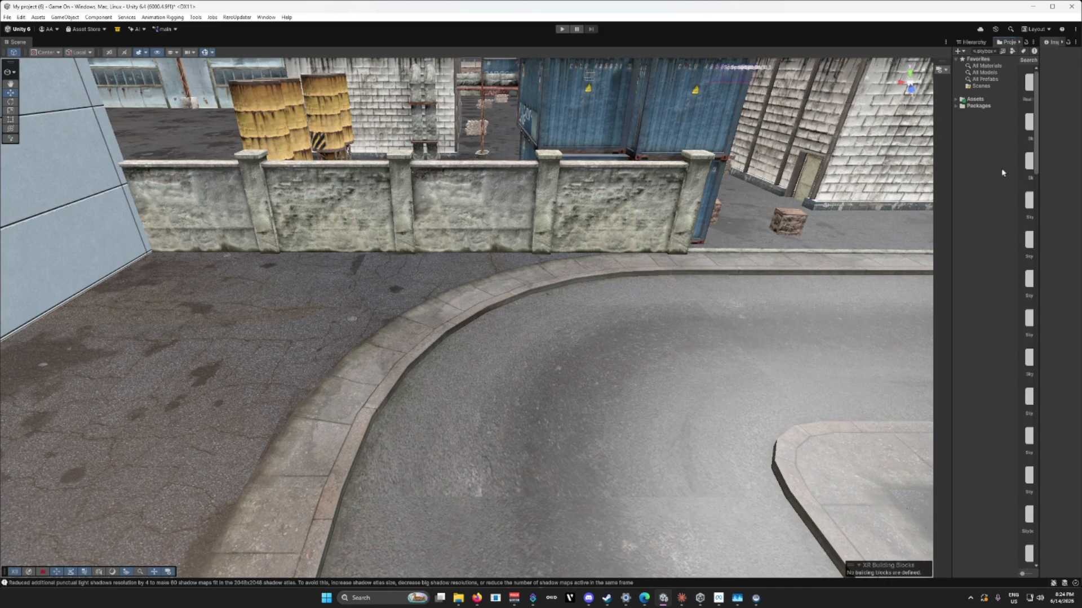
left_click_drag(951, 179, 883, 181)
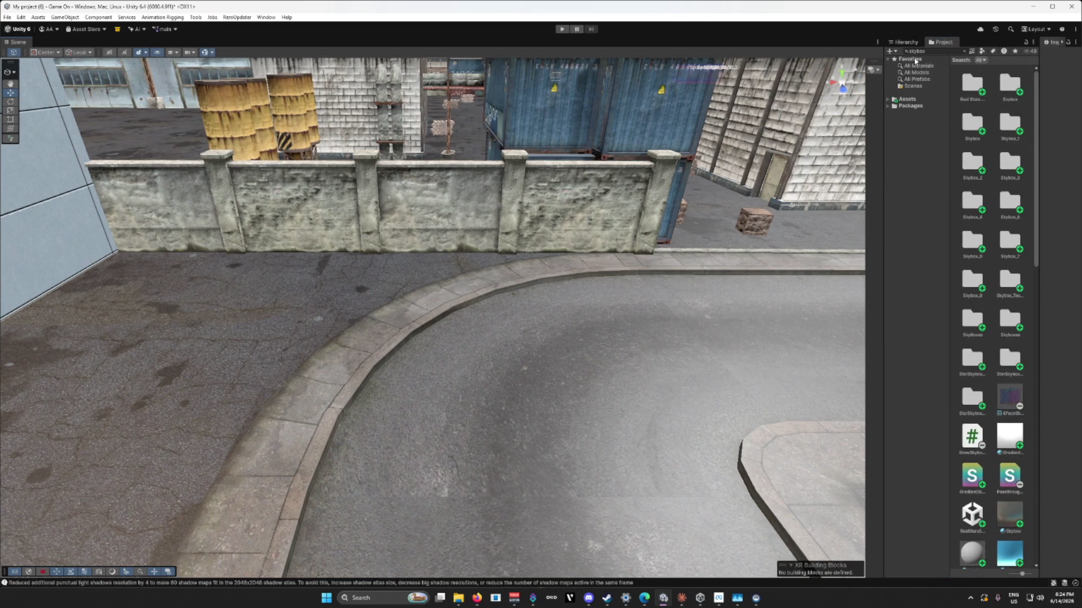
left_click(890, 101)
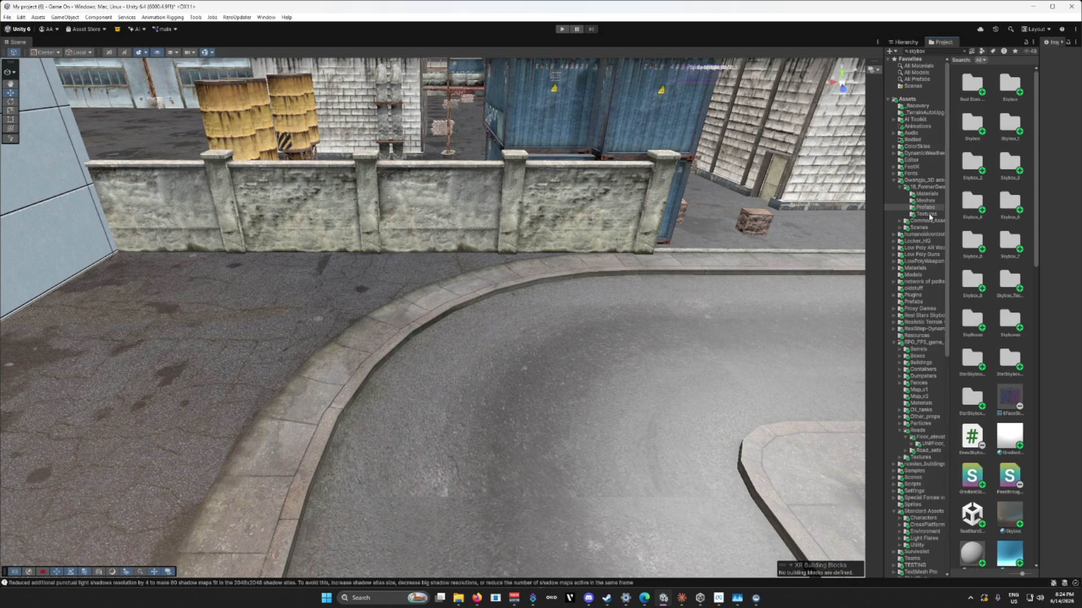
scroll(928, 219, "down", 3)
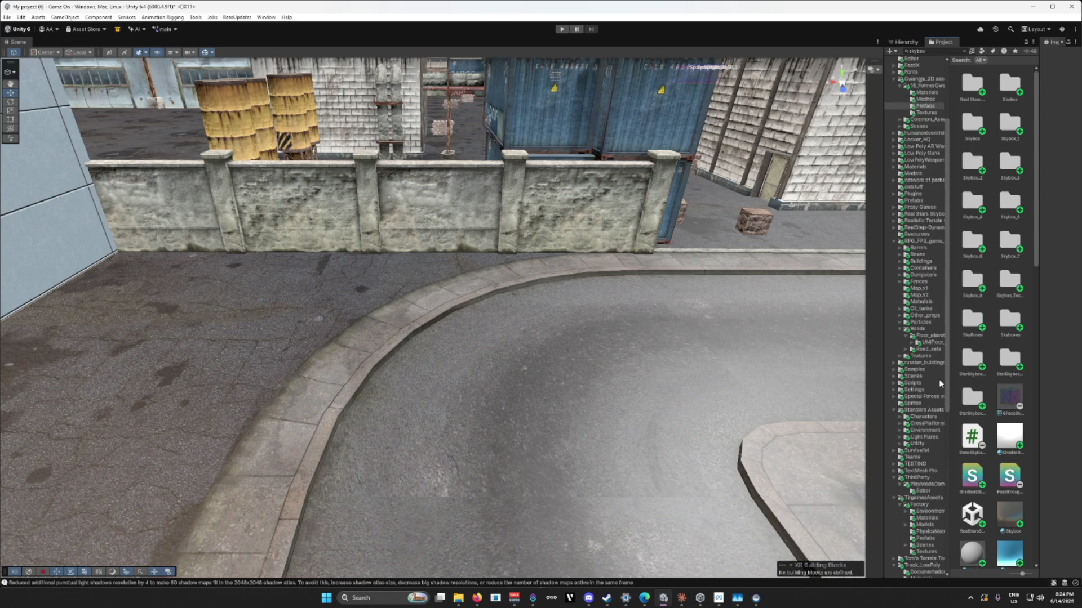
left_click(923, 410)
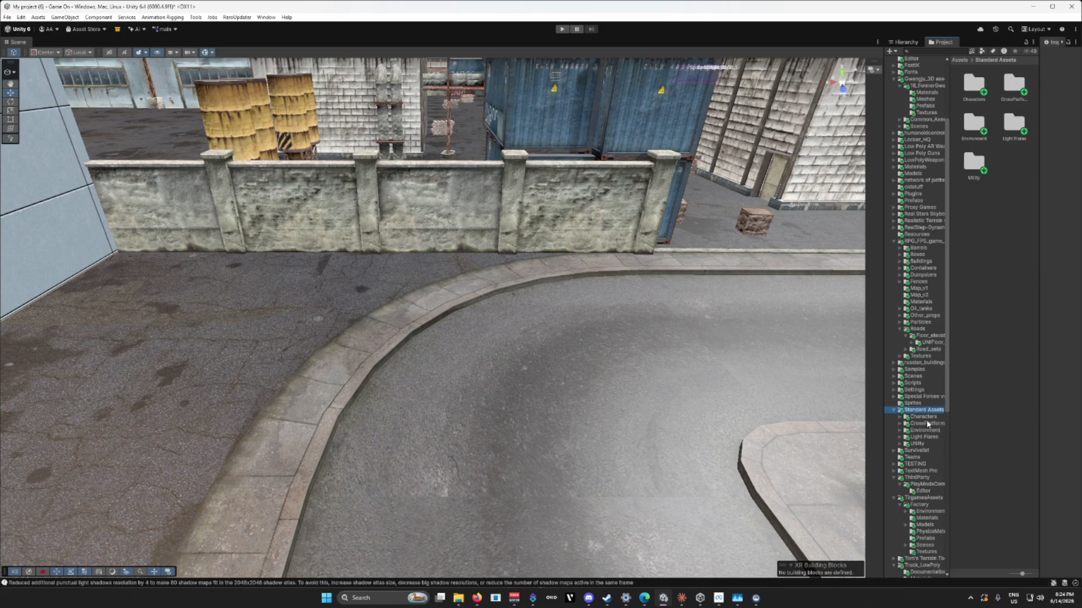
mouse_move(950, 417)
left_mouse_down()
mouse_move(1008, 417)
mouse_move(993, 394)
mouse_move(933, 394)
left_mouse_up()
double_click(960, 127)
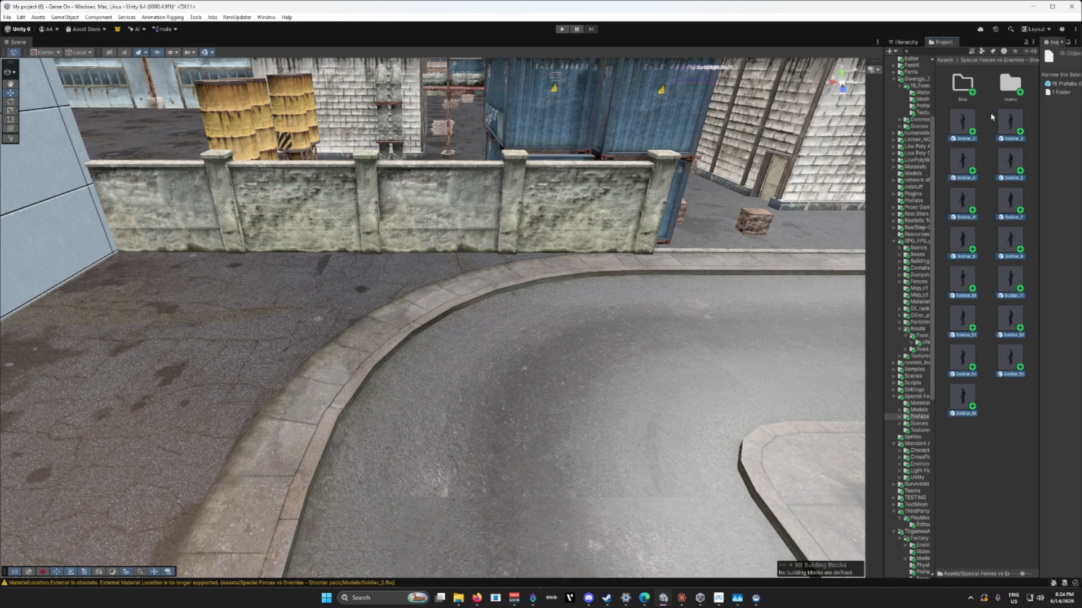
left_click(986, 276)
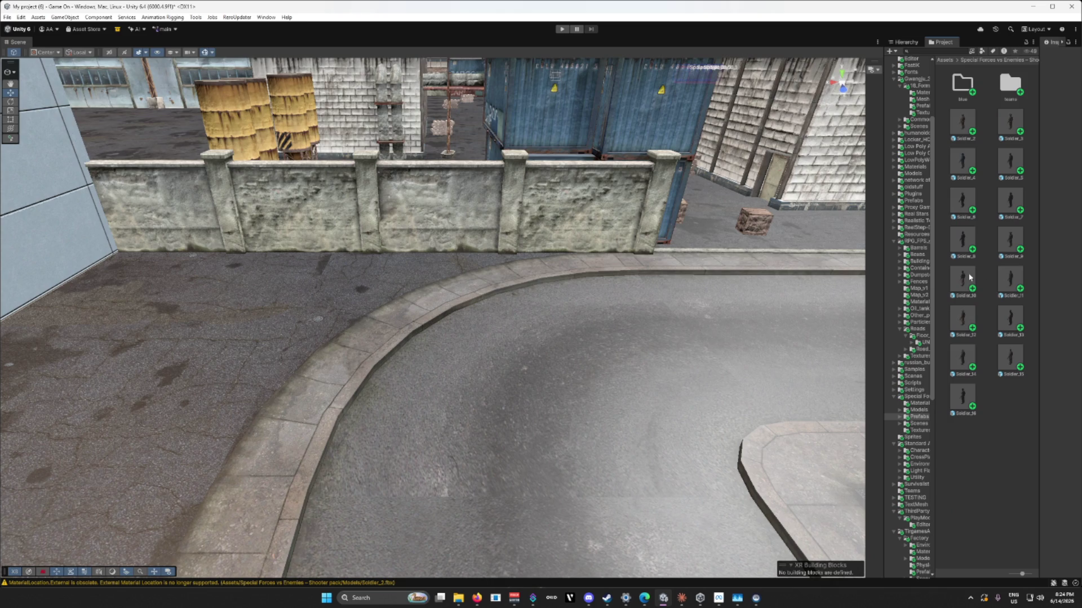
Step: Frame the road soldier and place the masked, keffiyeh and Soldier_10 prefabs, keeping Soldier_14 unreplaced
left_click(457, 377)
key("f")
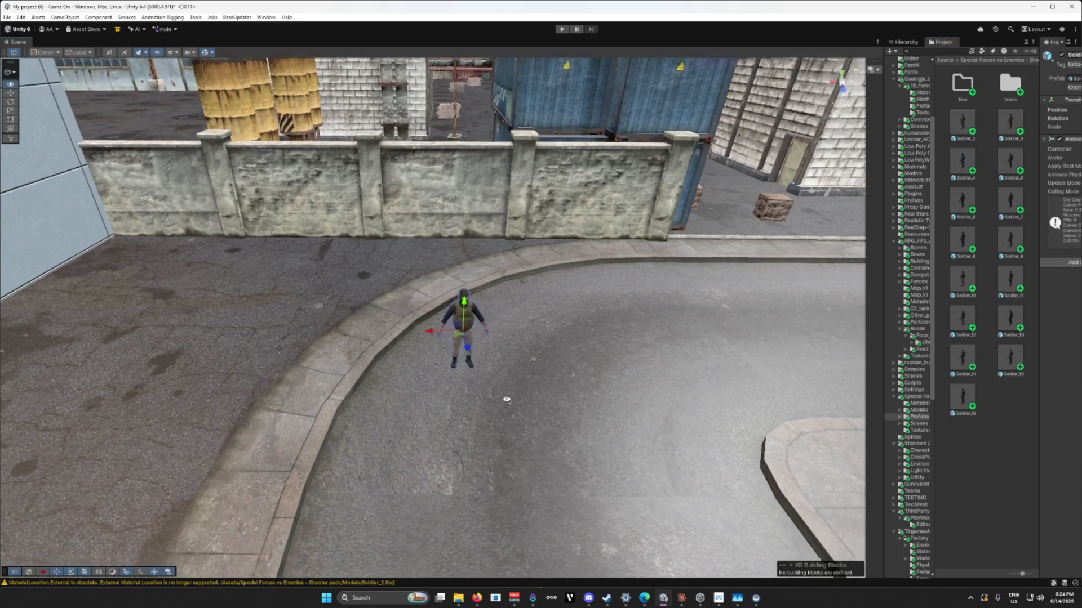
left_click_drag(515, 396, 526, 394)
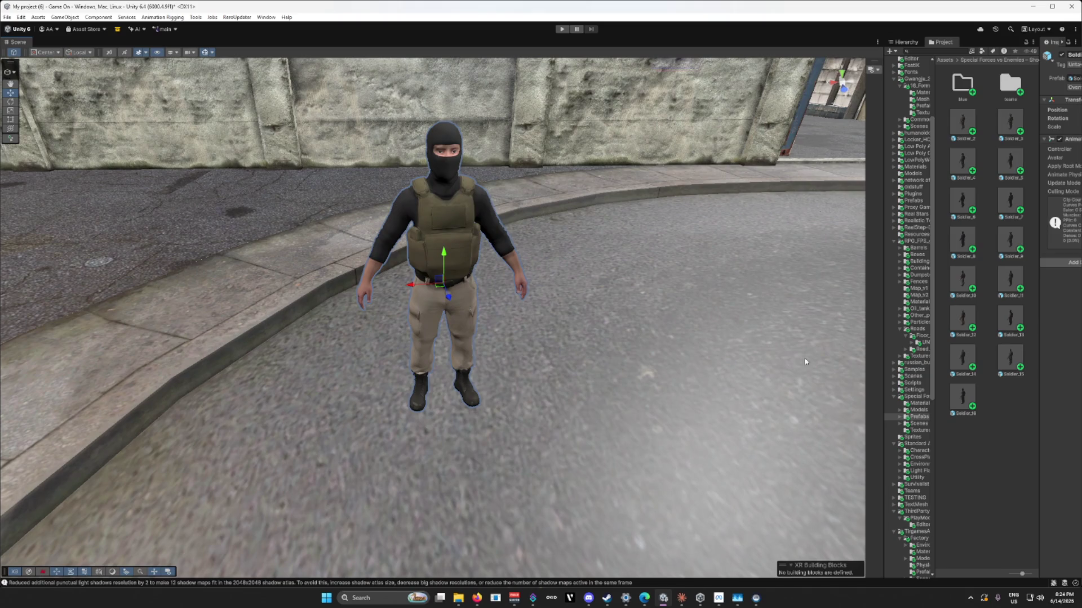
mouse_move(963, 371)
left_mouse_down()
mouse_move(701, 338)
mouse_move(569, 338)
left_mouse_up()
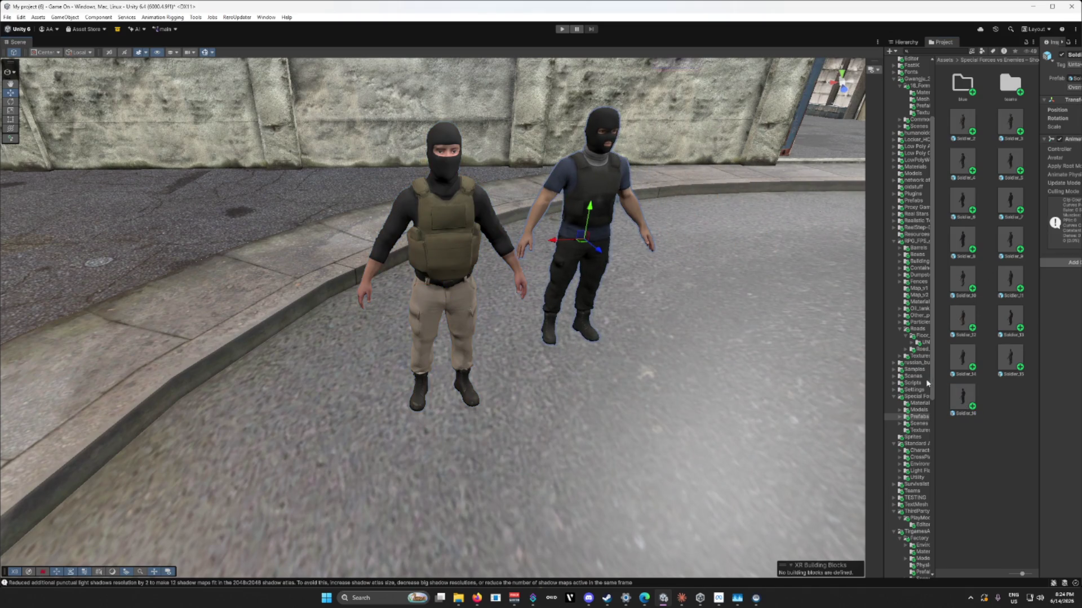
left_click_drag(965, 363, 686, 355)
mouse_move(1010, 359)
left_mouse_down()
mouse_move(809, 302)
mouse_move(648, 275)
left_mouse_up()
mouse_move(650, 277)
left_mouse_down()
mouse_move(932, 338)
mouse_move(963, 293)
mouse_move(513, 371)
mouse_move(933, 407)
mouse_move(986, 394)
mouse_move(321, 254)
mouse_move(964, 351)
left_mouse_up()
mouse_move(962, 280)
left_mouse_down()
mouse_move(924, 304)
mouse_move(670, 344)
mouse_move(388, 345)
mouse_move(964, 369)
left_mouse_up()
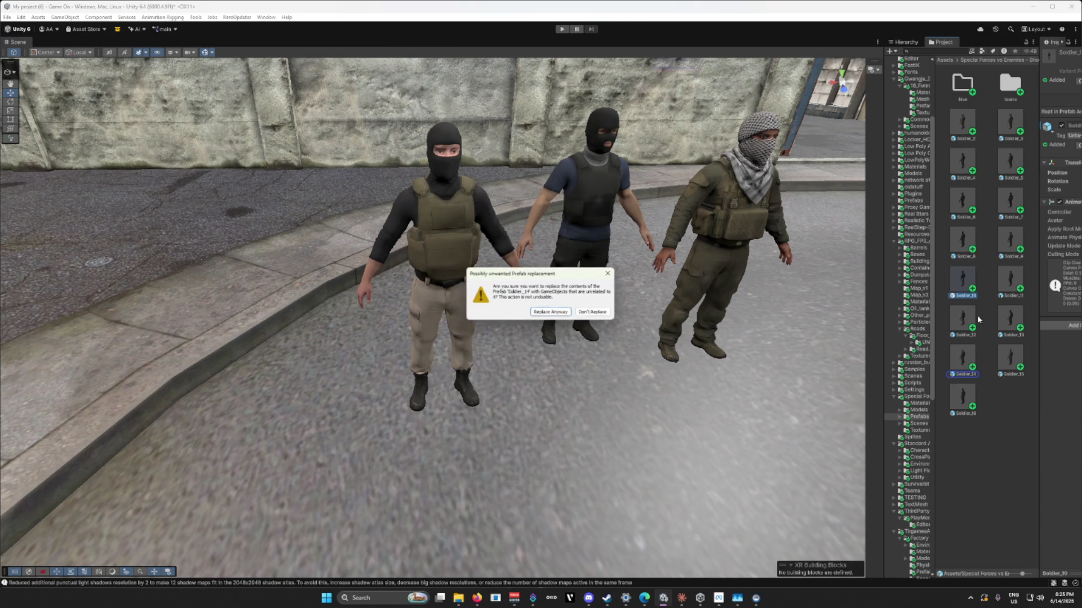
left_click(595, 312)
Step: Place Soldier_8, Soldier_5, Soldier_3, Soldier_2, Soldier_4 and Soldier_6 prefabs along the street
mouse_move(964, 239)
left_mouse_down()
mouse_move(795, 318)
mouse_move(461, 315)
mouse_move(299, 383)
mouse_move(254, 360)
mouse_move(282, 352)
left_mouse_up()
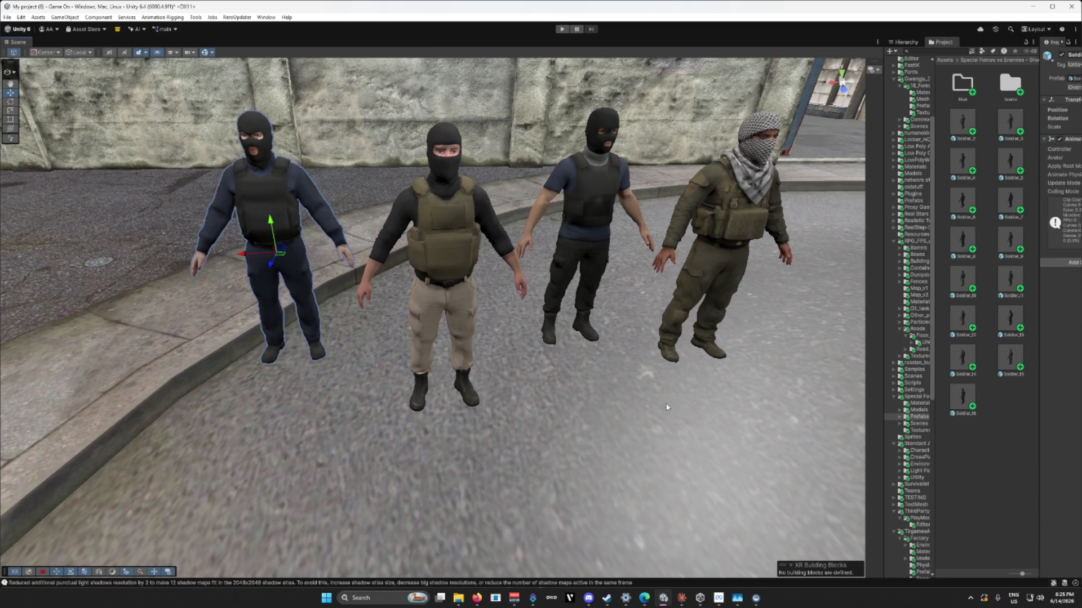
scroll(666, 405, "down", 6)
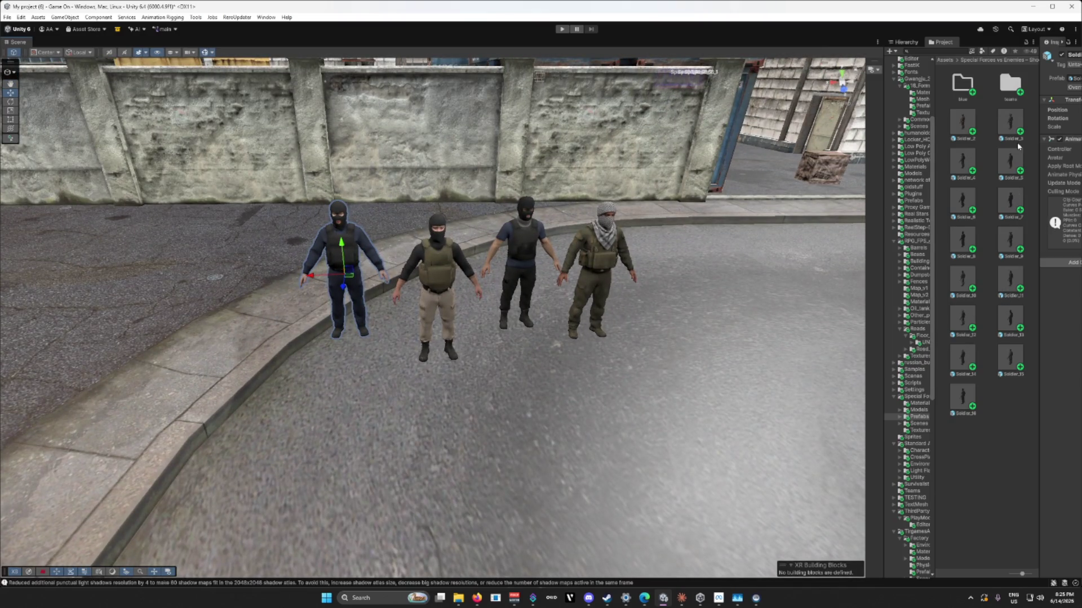
left_click(1009, 161)
mouse_move(1008, 161)
left_mouse_down()
mouse_move(690, 315)
mouse_move(651, 321)
left_mouse_up()
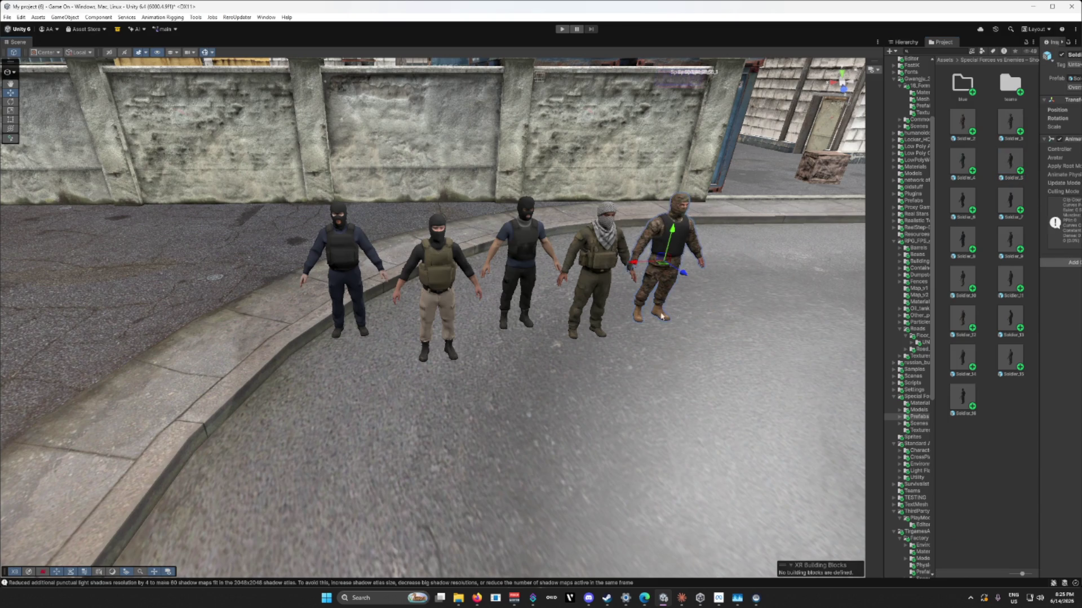
left_click_drag(1011, 126, 718, 309)
mouse_move(956, 116)
left_mouse_down()
mouse_move(839, 236)
mouse_move(812, 309)
left_mouse_up()
mouse_move(964, 154)
left_mouse_down()
mouse_move(630, 372)
mouse_move(346, 431)
left_mouse_up()
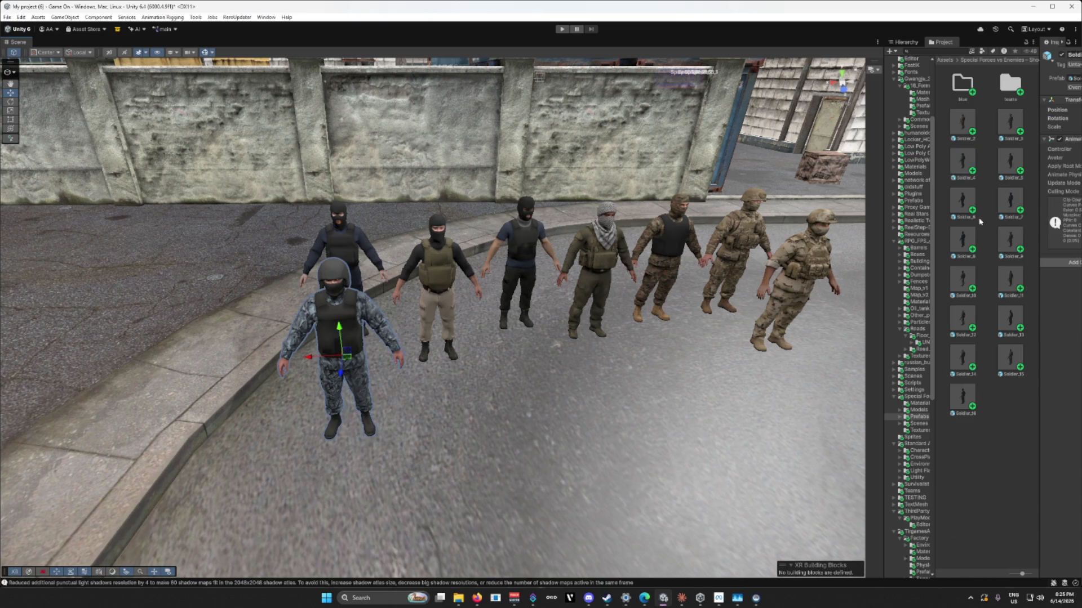
mouse_move(965, 195)
left_mouse_down()
mouse_move(848, 259)
mouse_move(644, 314)
mouse_move(617, 310)
mouse_move(521, 360)
left_mouse_up()
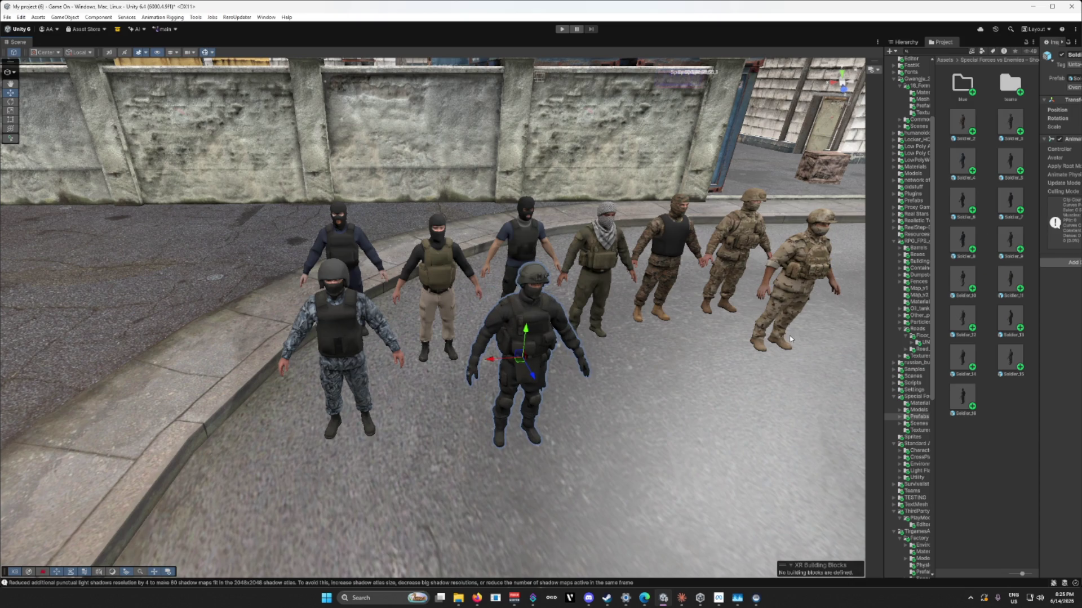
Step: Fly along and above the soldier line to inspect the group and surrounding buildings
key("w")
scroll(732, 326, "down", 2)
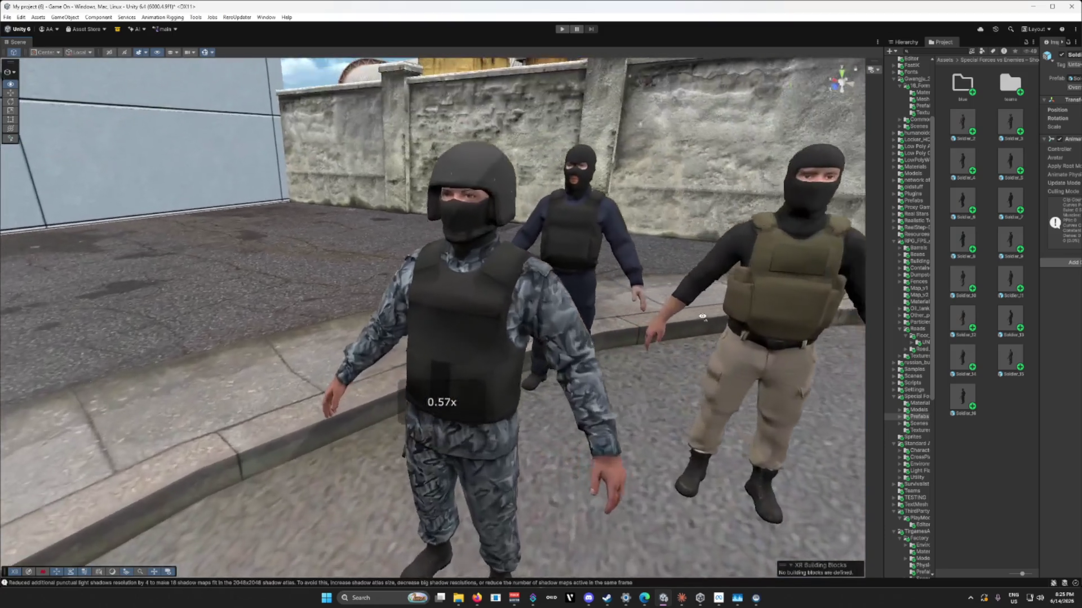
key("s")
scroll(732, 313, "down", 5)
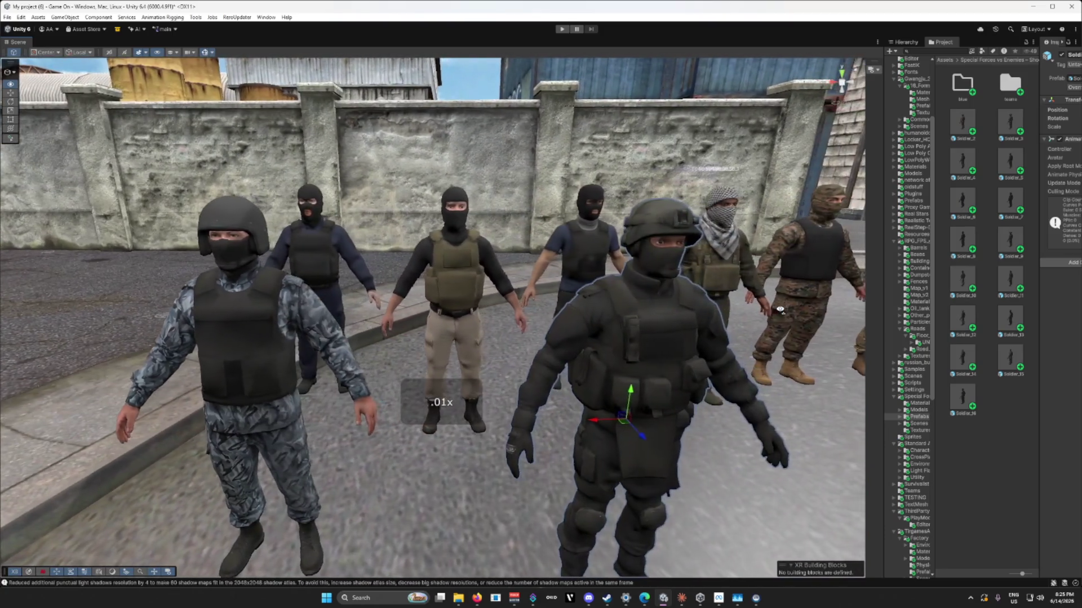
scroll(779, 310, "up", 2)
key("d")
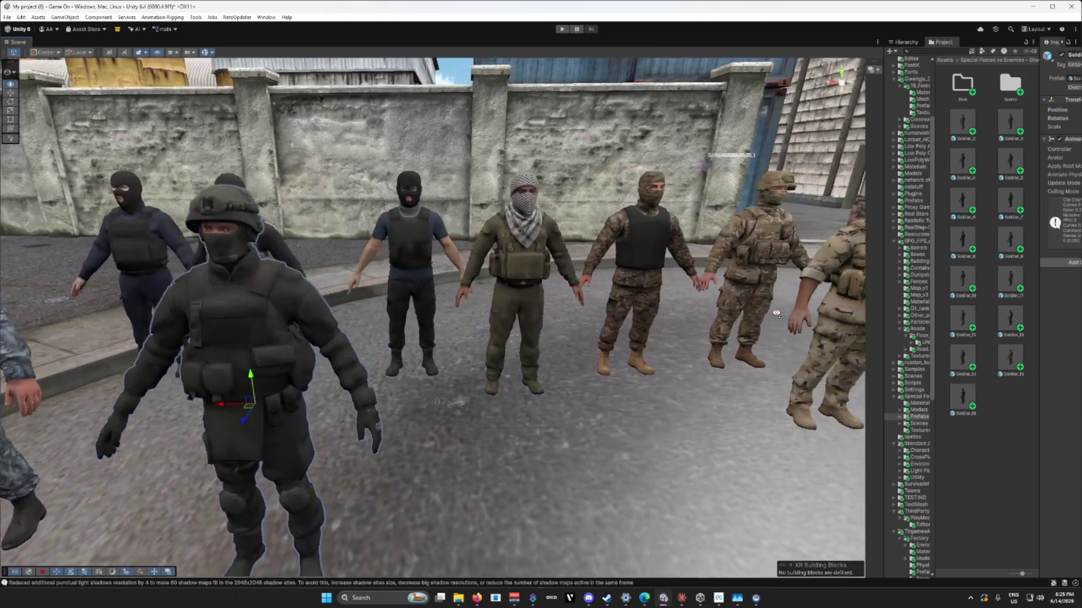
key("d")
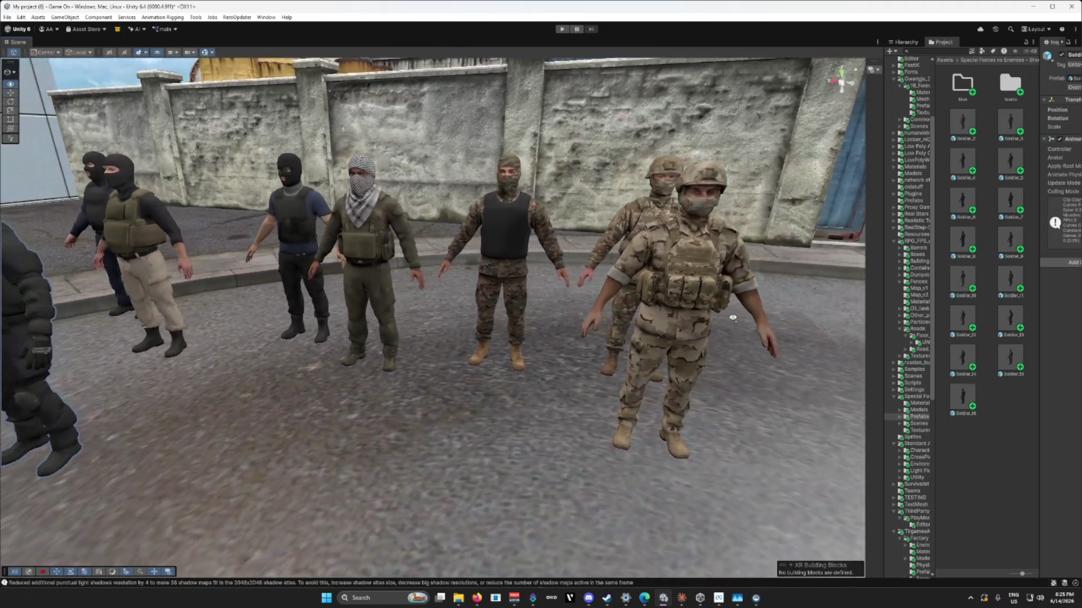
key("d")
key("d")
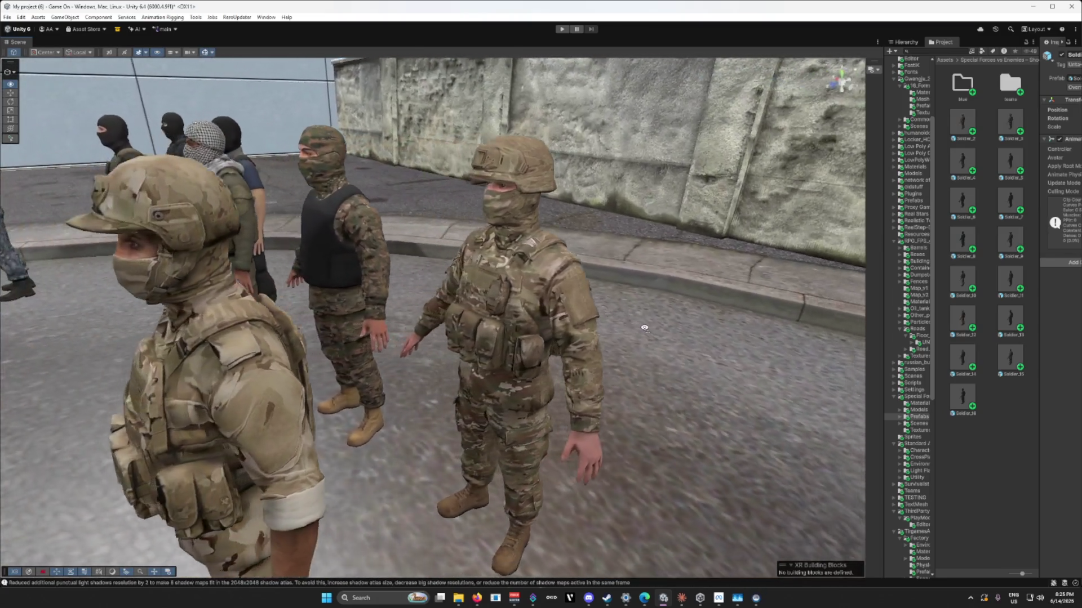
key("s")
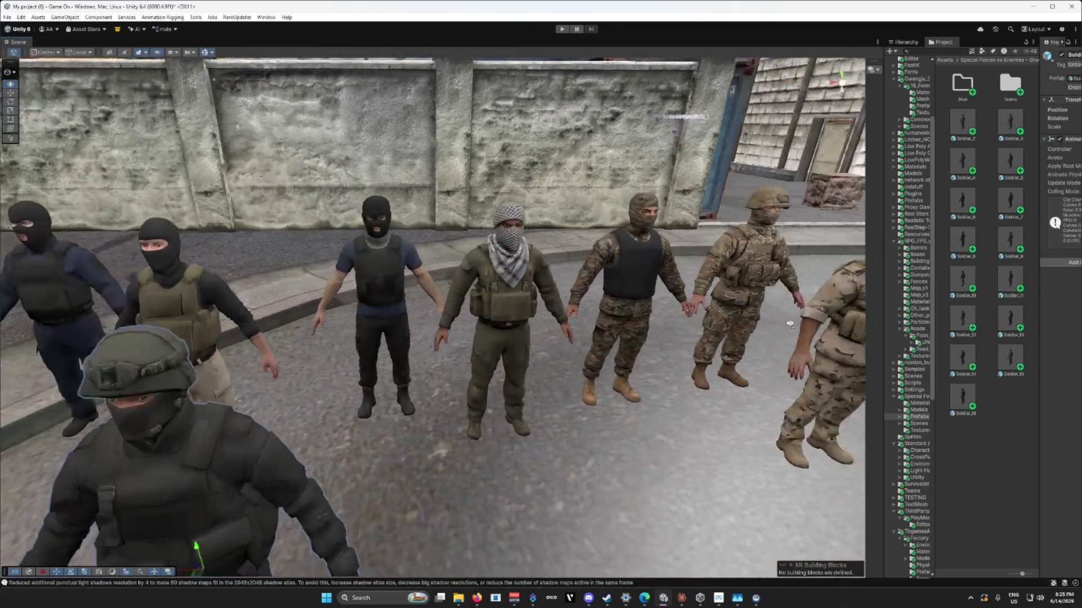
key("s")
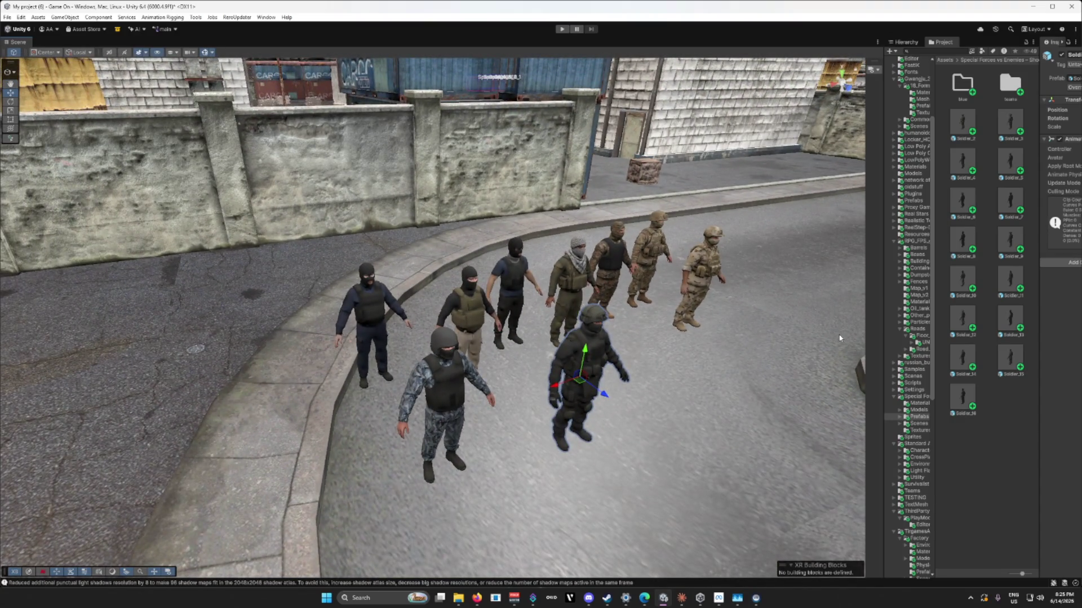
key("s")
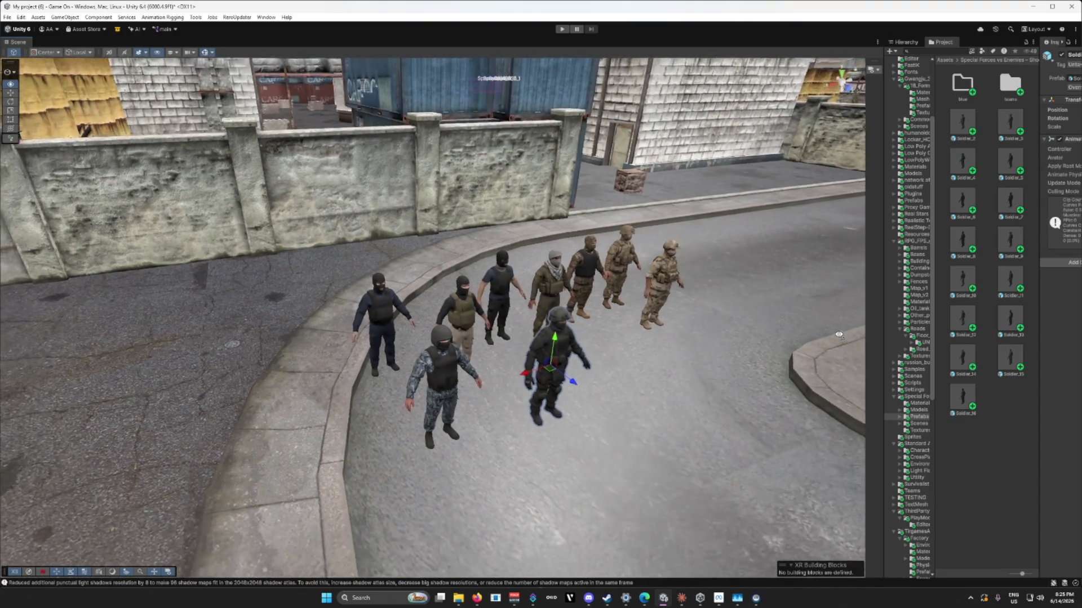
scroll(834, 340, "down", 3)
Step: Fly over the storage tanks and chimney, then orbit to an overview of the hangars
key("s")
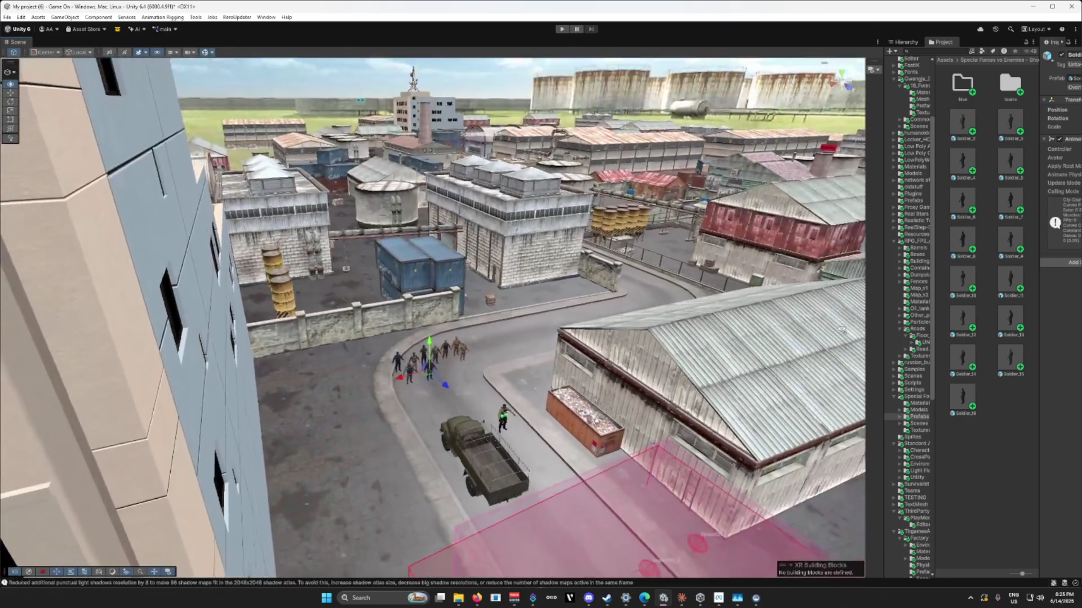
key("w")
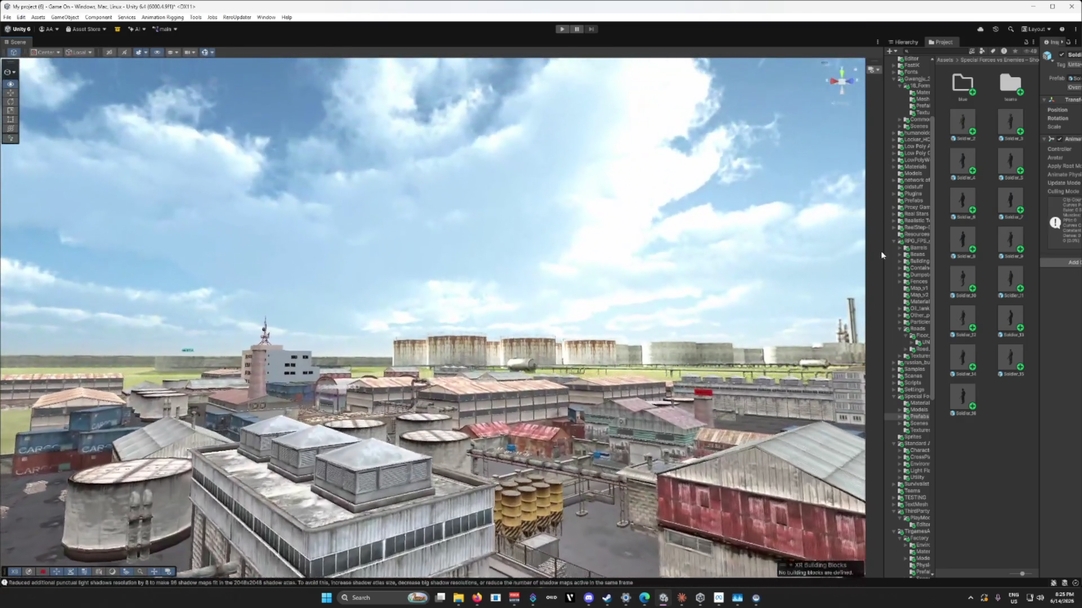
key("w")
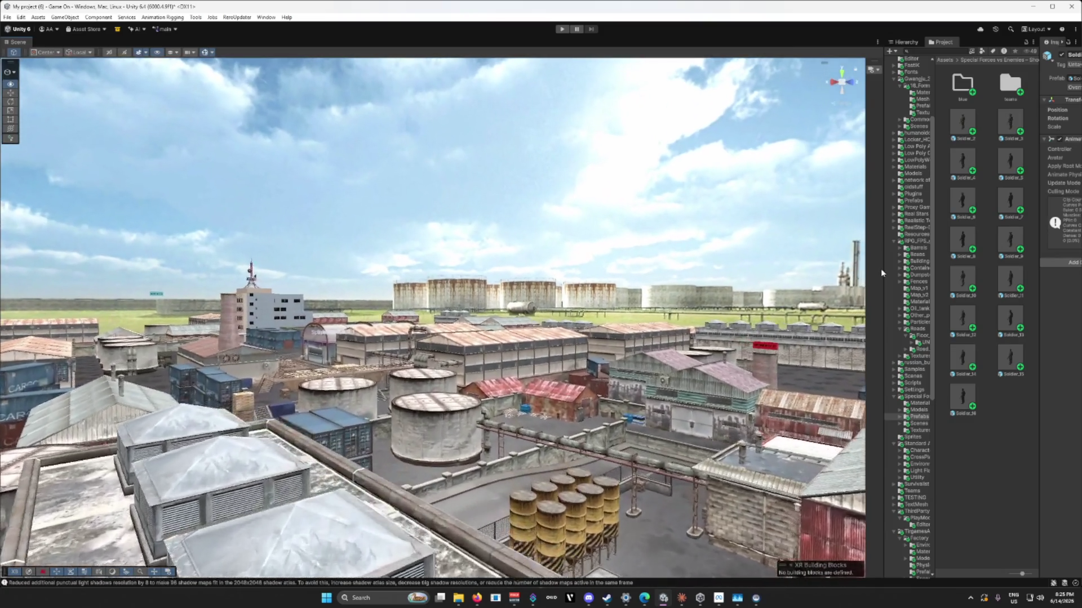
key("w")
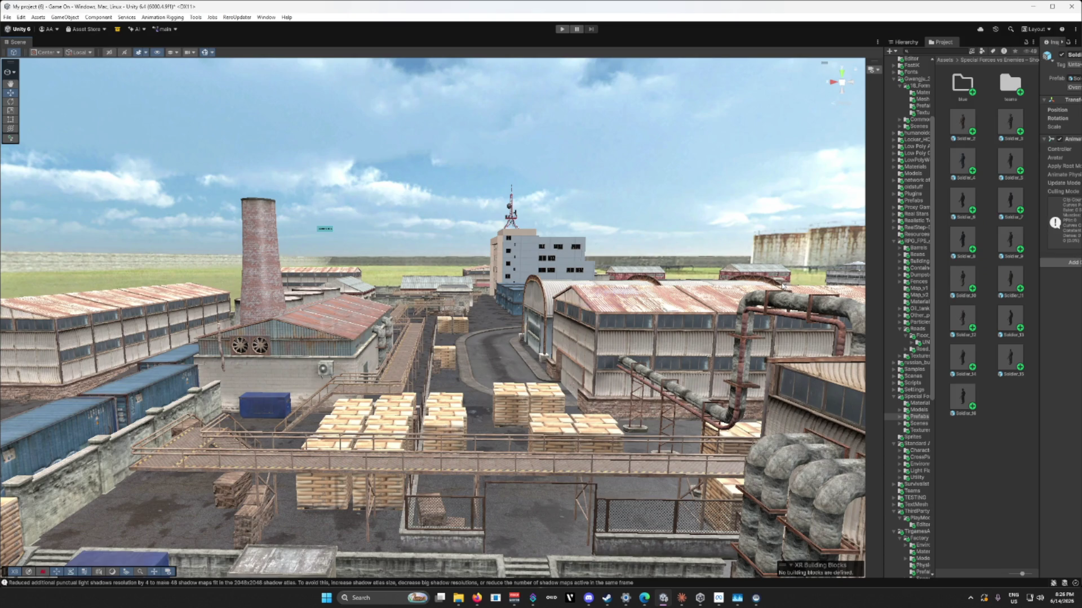
mouse_move(618, 321)
left_mouse_down()
mouse_move(585, 377)
mouse_move(535, 394)
mouse_move(669, 406)
left_mouse_up()
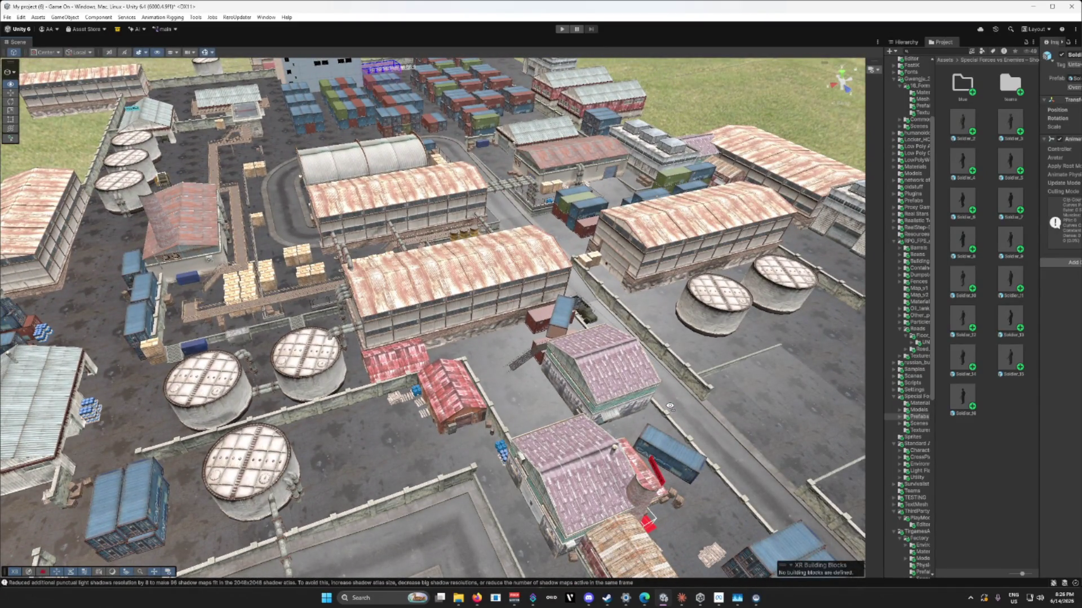
key("d")
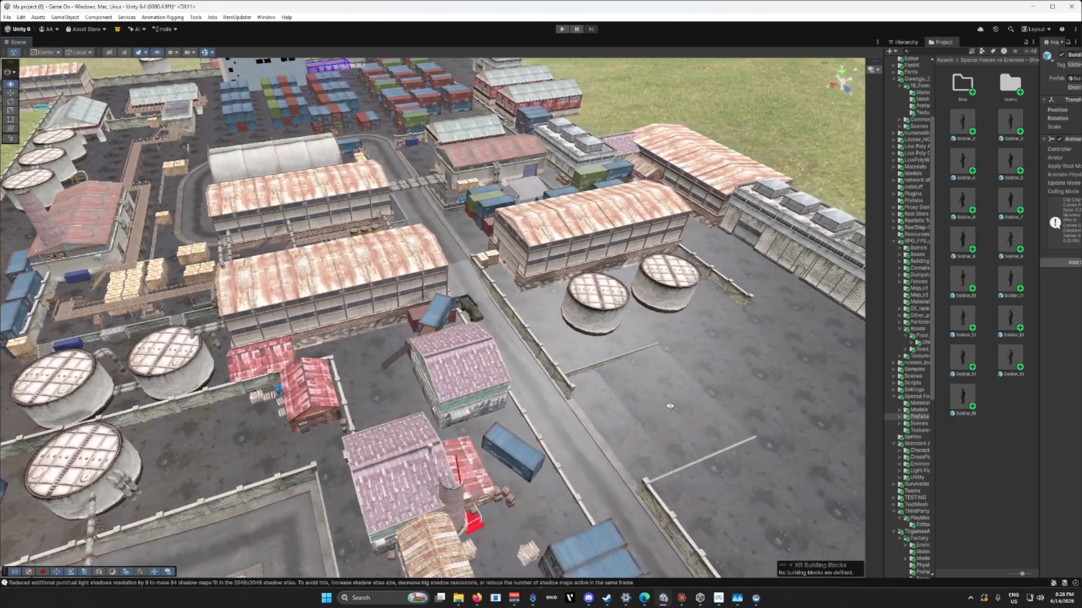
mouse_move(669, 405)
left_mouse_down()
mouse_move(409, 388)
mouse_move(455, 375)
mouse_move(405, 381)
left_mouse_up()
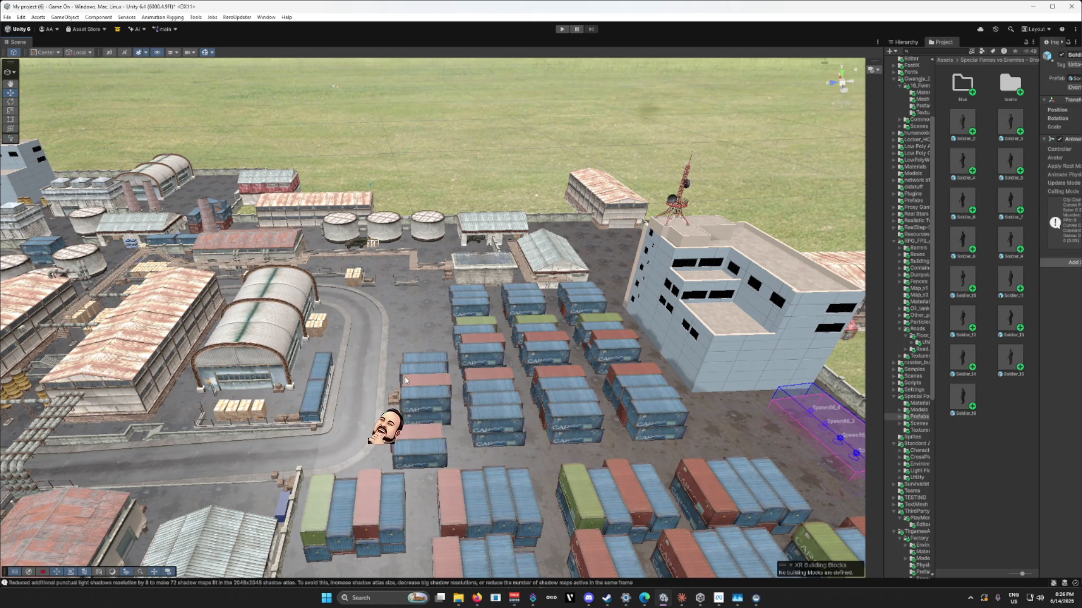
mouse_move(405, 350)
left_mouse_down()
mouse_move(322, 370)
mouse_move(17, 362)
mouse_move(1054, 359)
left_mouse_up()
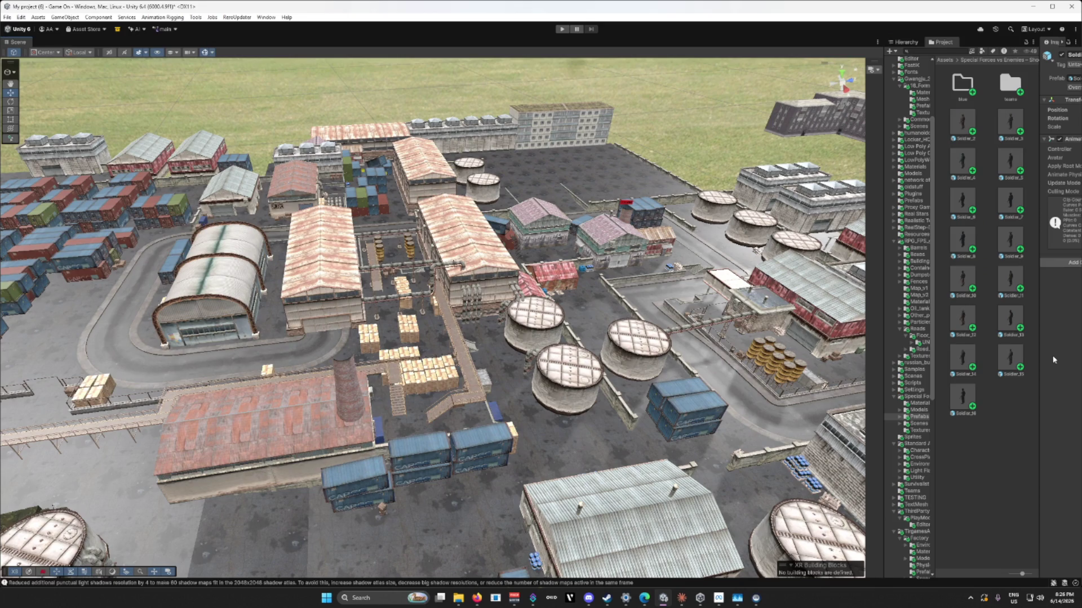
Step: Lower the view to look down the road past the military truck toward the walled compound
scroll(680, 349, "up", 2)
left_click_drag(661, 348, 593, 354)
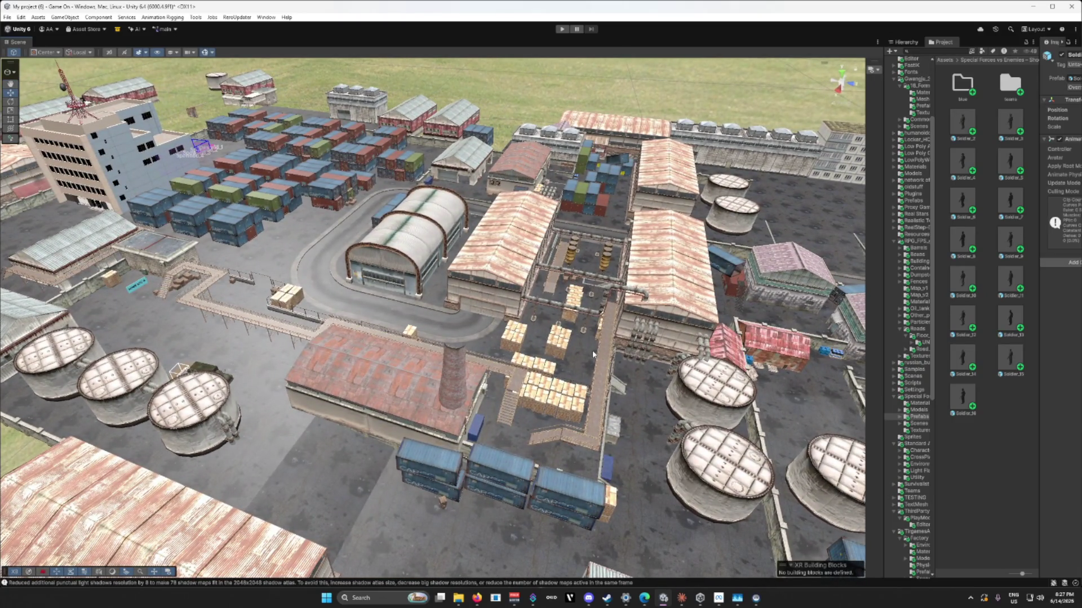
mouse_move(496, 342)
left_mouse_down()
mouse_move(552, 353)
mouse_move(286, 356)
mouse_move(447, 361)
left_mouse_up()
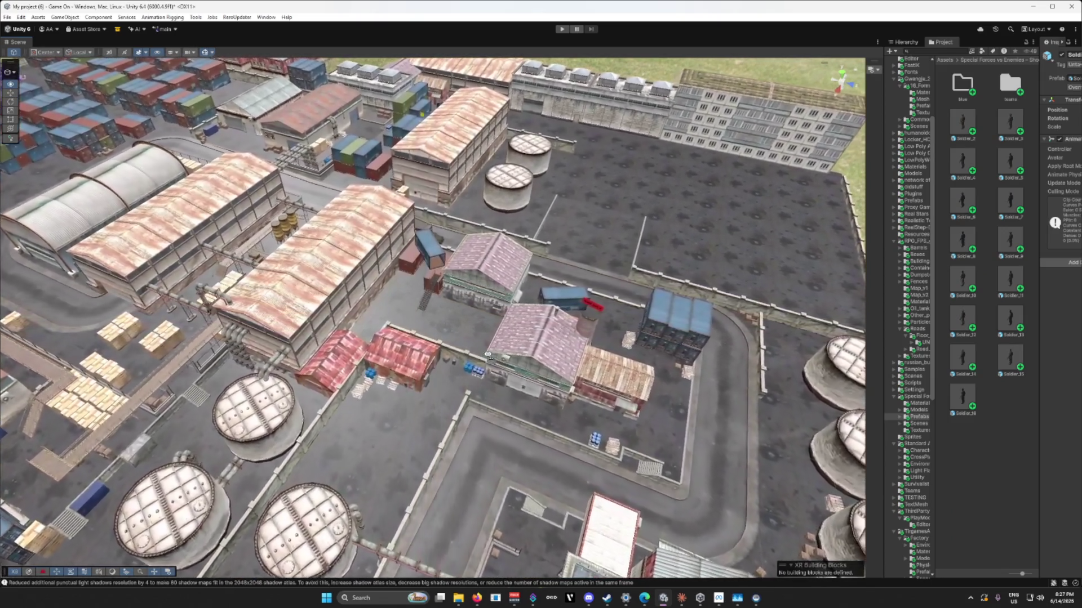
scroll(487, 355, "up", 5)
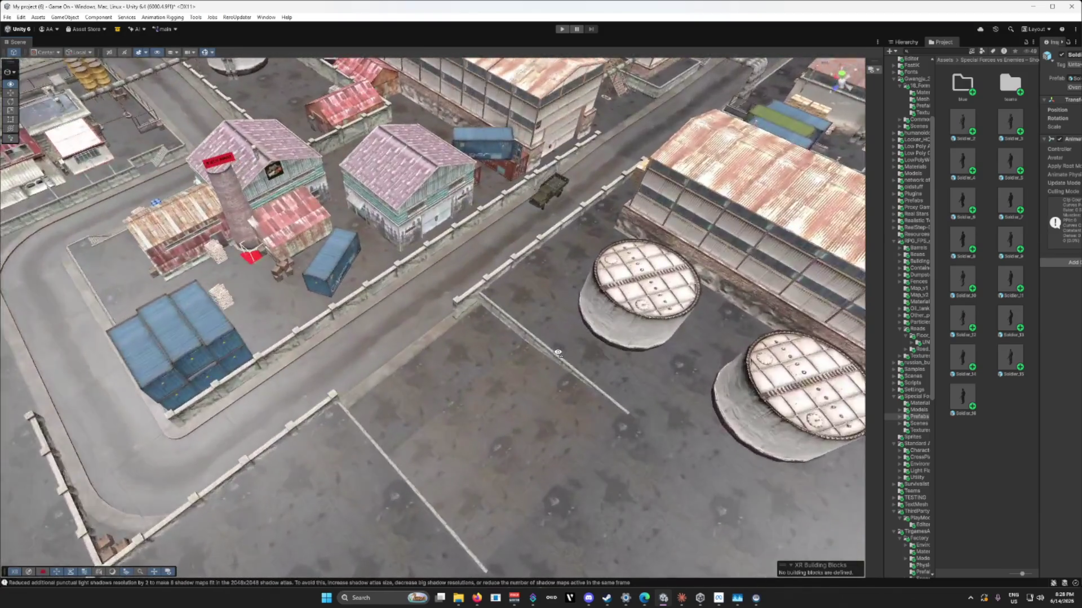
left_click_drag(558, 353, 601, 272)
scroll(602, 272, "down", 3)
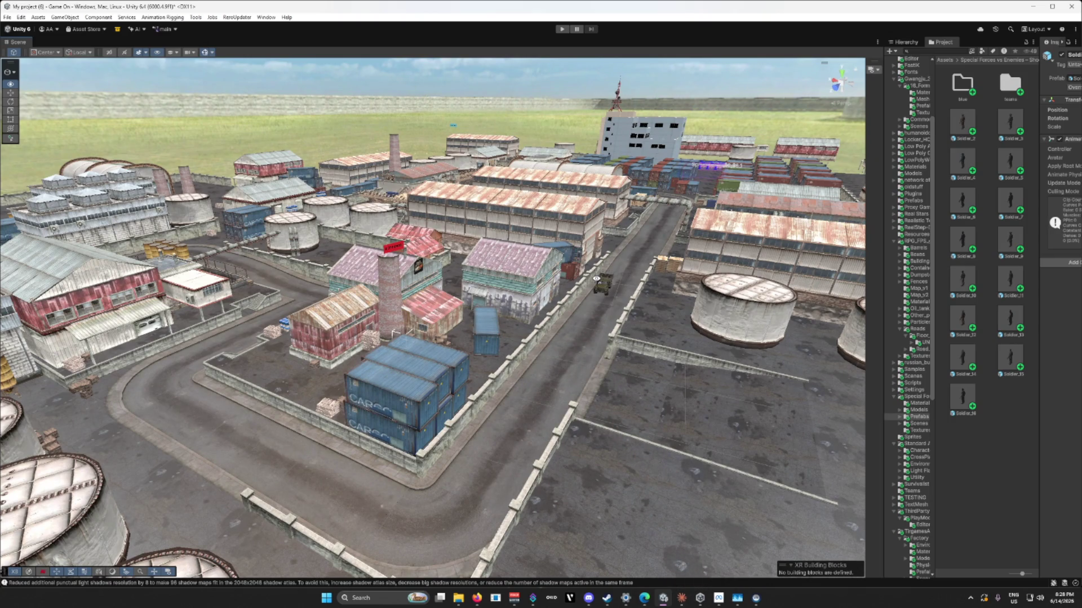
key("a")
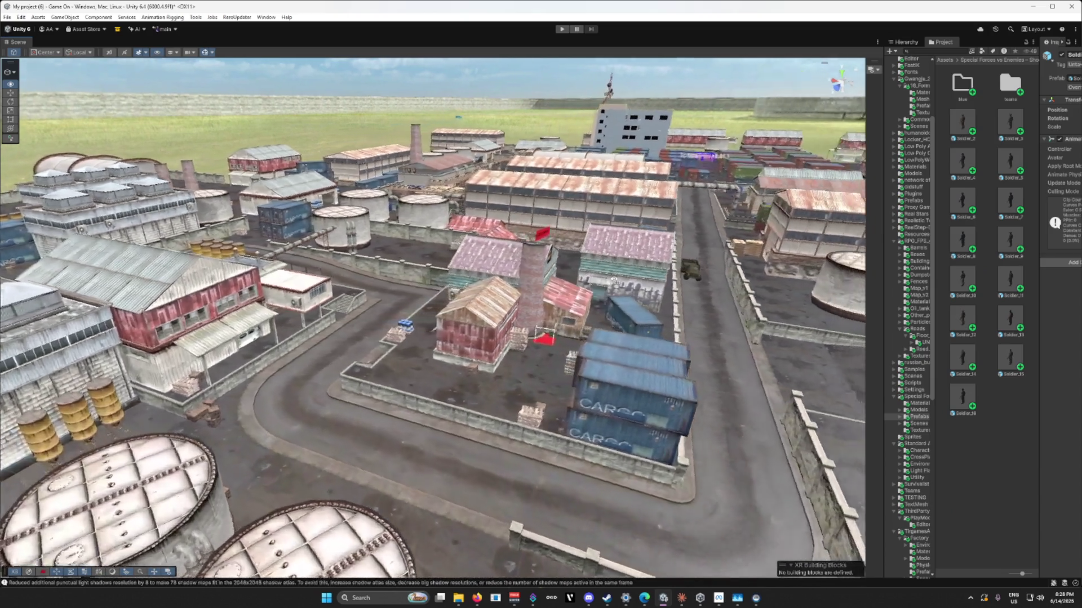
Step: Fly down the truck street to the Paratrooper poster, then rise overhead above the warehouses
key("w")
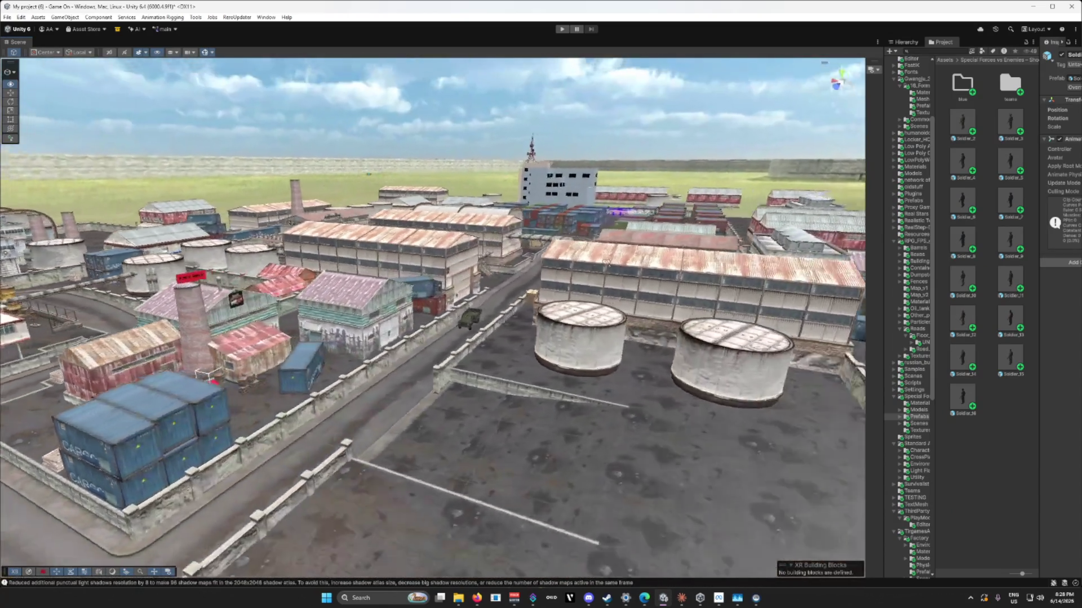
scroll(591, 253, "up", 1)
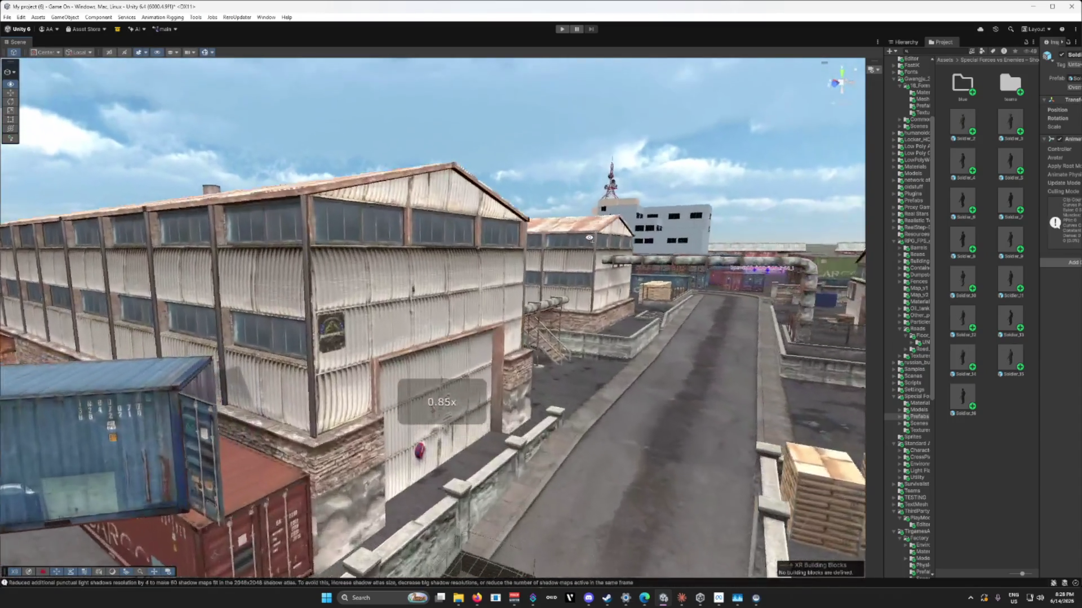
scroll(591, 254, "down", 3)
key("w")
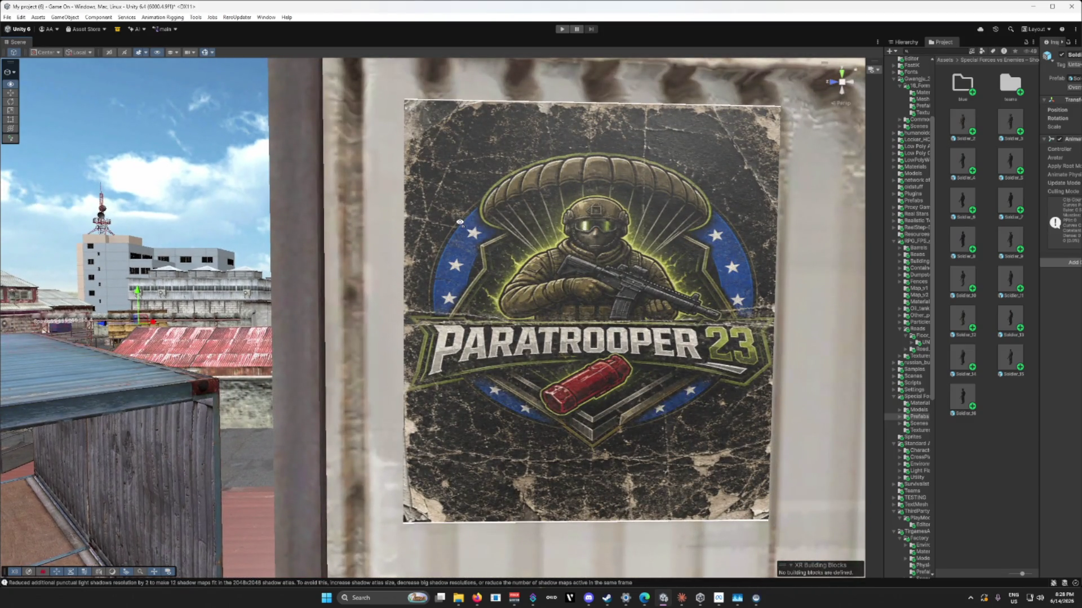
key("s")
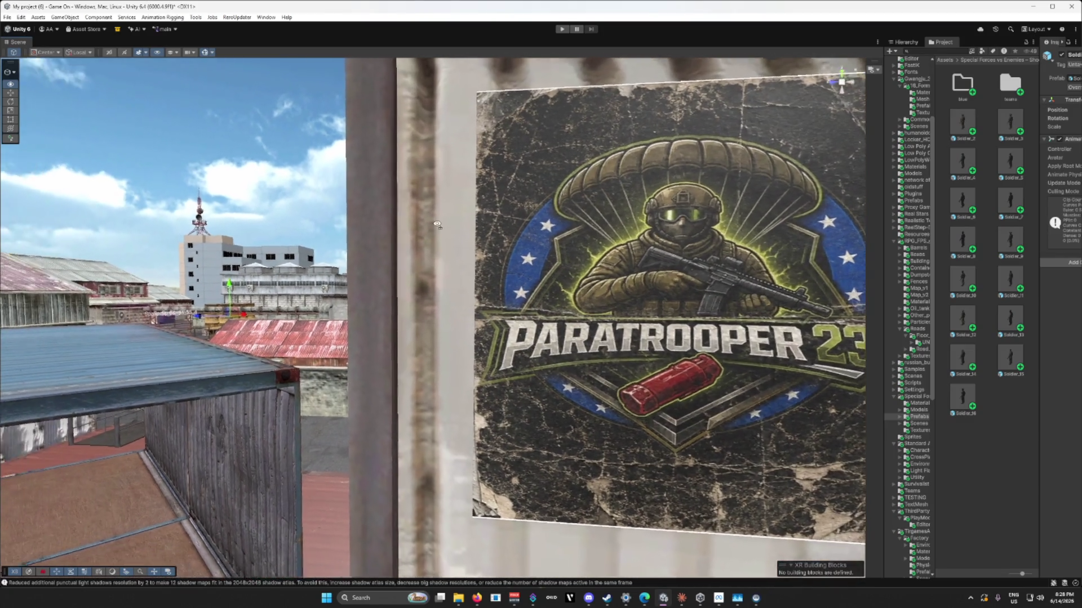
key("s")
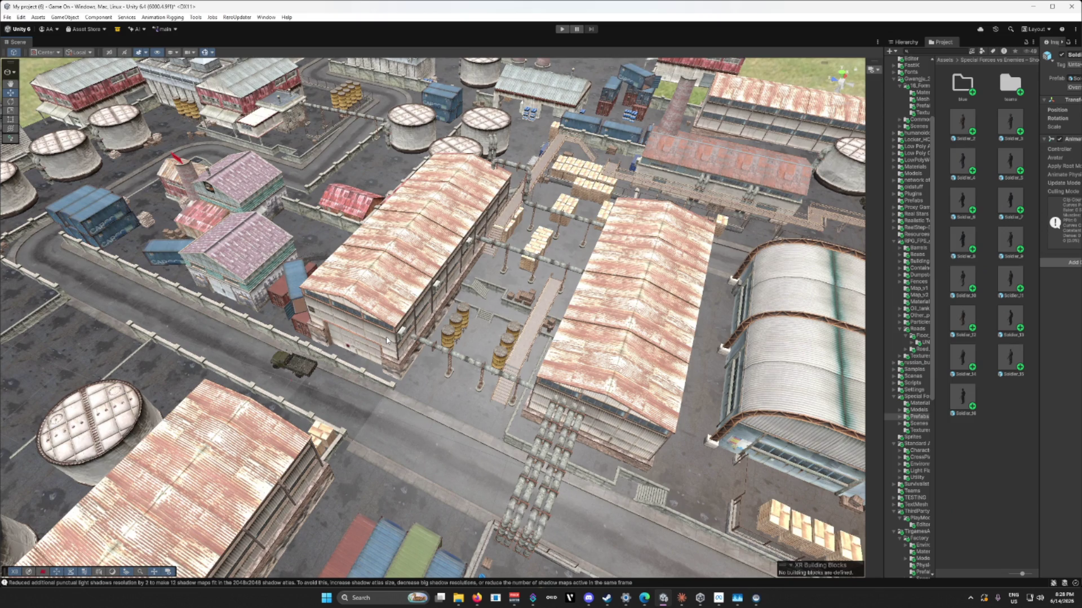
Step: Sweep past the container yard toward the skyline and select the Paratrooper poster on the warehouse wall
mouse_move(405, 316)
left_mouse_down()
mouse_move(584, 288)
mouse_move(487, 265)
mouse_move(396, 271)
left_mouse_up()
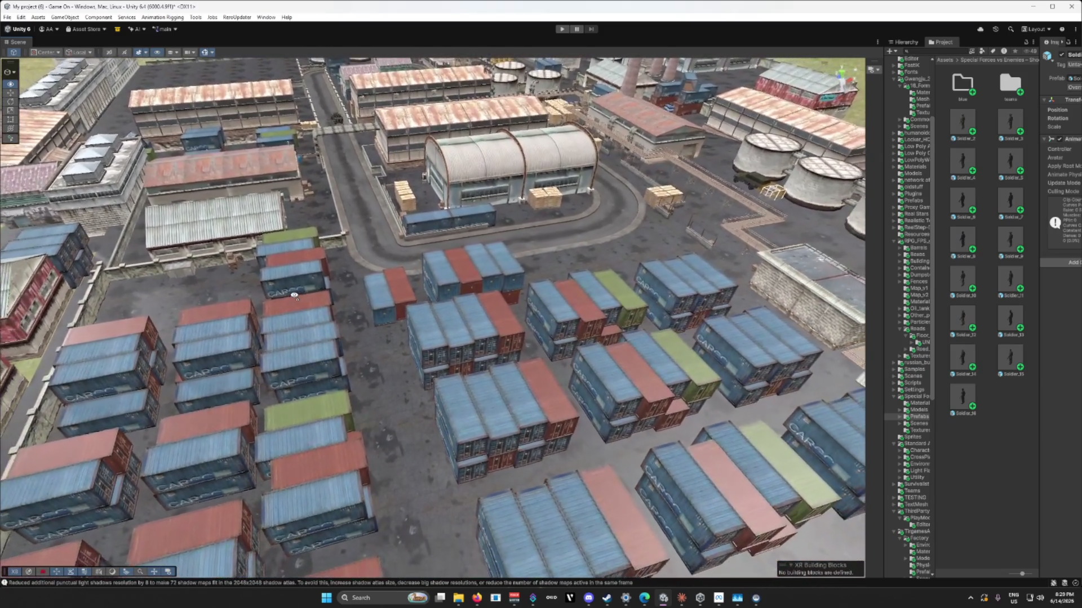
mouse_move(294, 295)
left_mouse_down()
mouse_move(268, 244)
mouse_move(419, 220)
mouse_move(431, 300)
mouse_move(354, 303)
mouse_move(469, 342)
mouse_move(462, 376)
mouse_move(530, 376)
mouse_move(544, 334)
left_mouse_up()
scroll(281, 270, "down", 2)
left_click(355, 303)
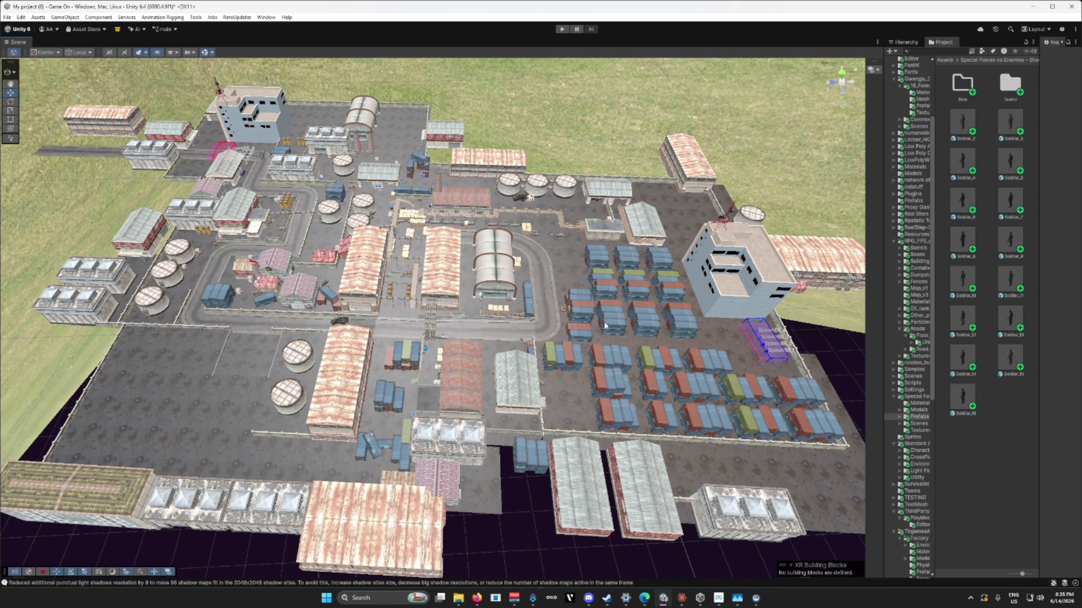
Step: Orbit onto the FormerGwangjuMBCBuilding_1 office block and widen the Inspector and Project panels
scroll(676, 352, "up", 5)
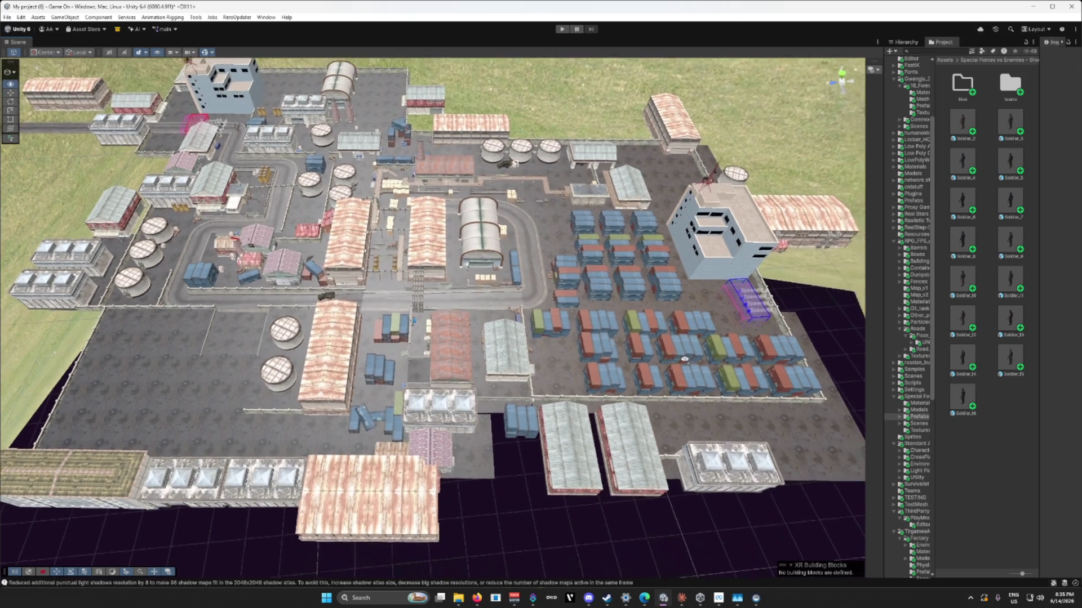
scroll(698, 341, "up", 5)
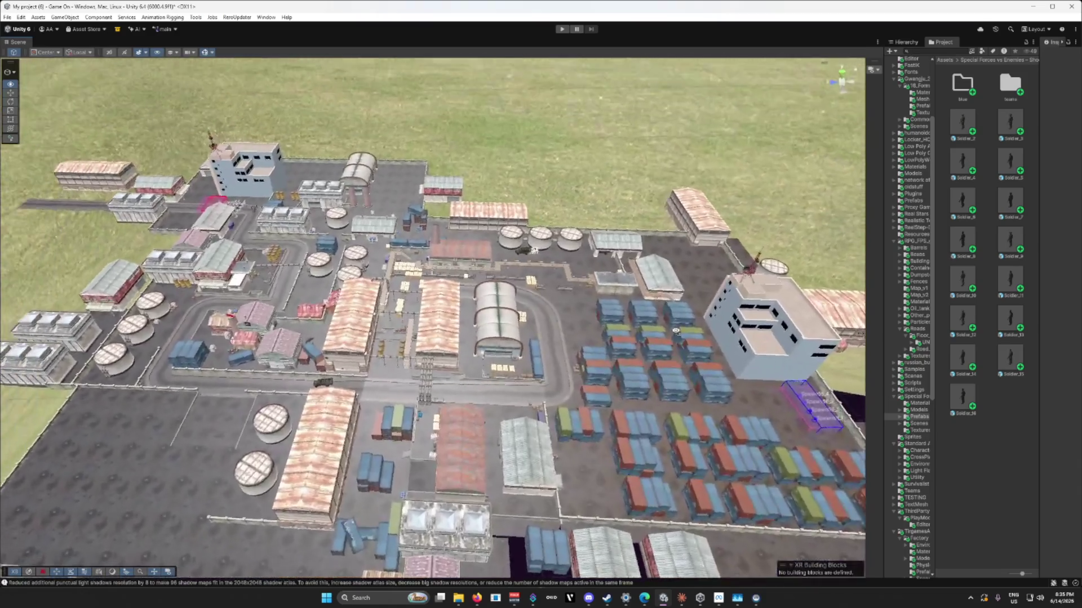
scroll(694, 325, "up", 10)
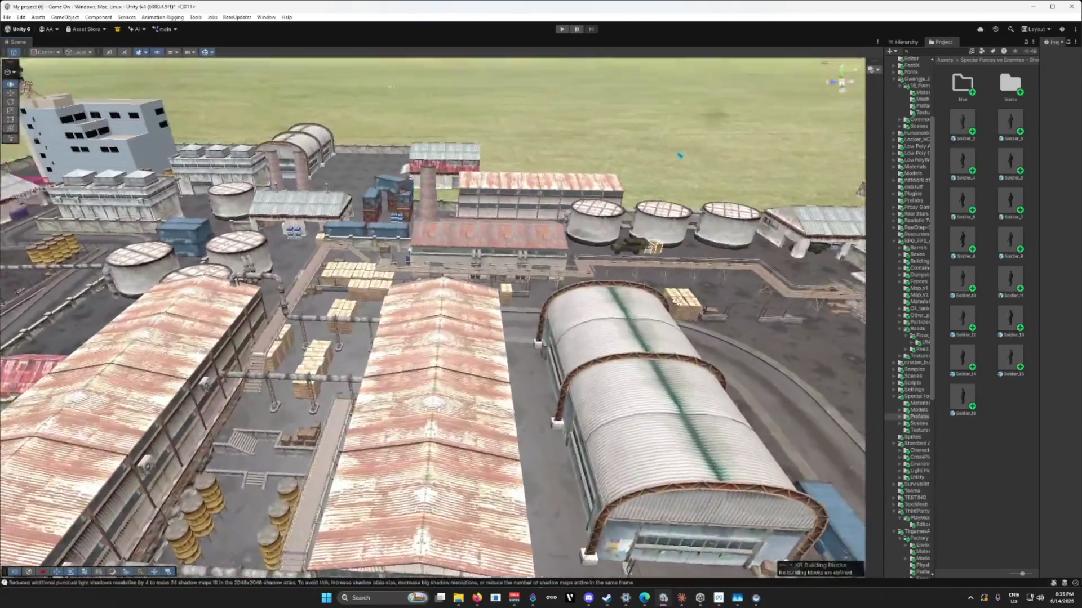
mouse_move(680, 155)
left_mouse_down()
mouse_move(561, 326)
mouse_move(505, 286)
mouse_move(561, 228)
left_mouse_up()
left_click_drag(1043, 293, 787, 287)
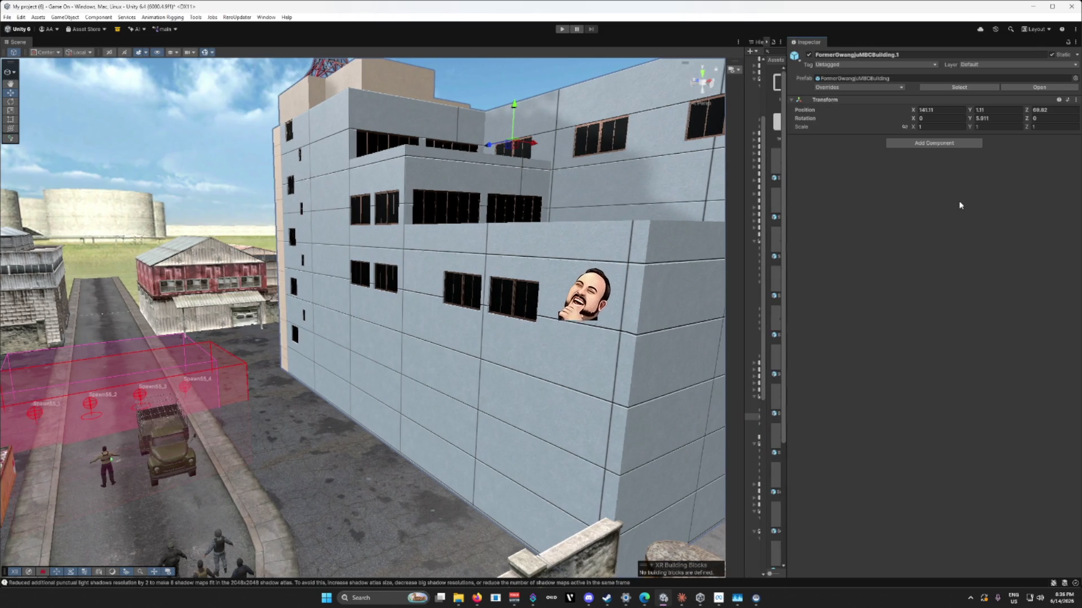
left_click_drag(787, 272, 914, 273)
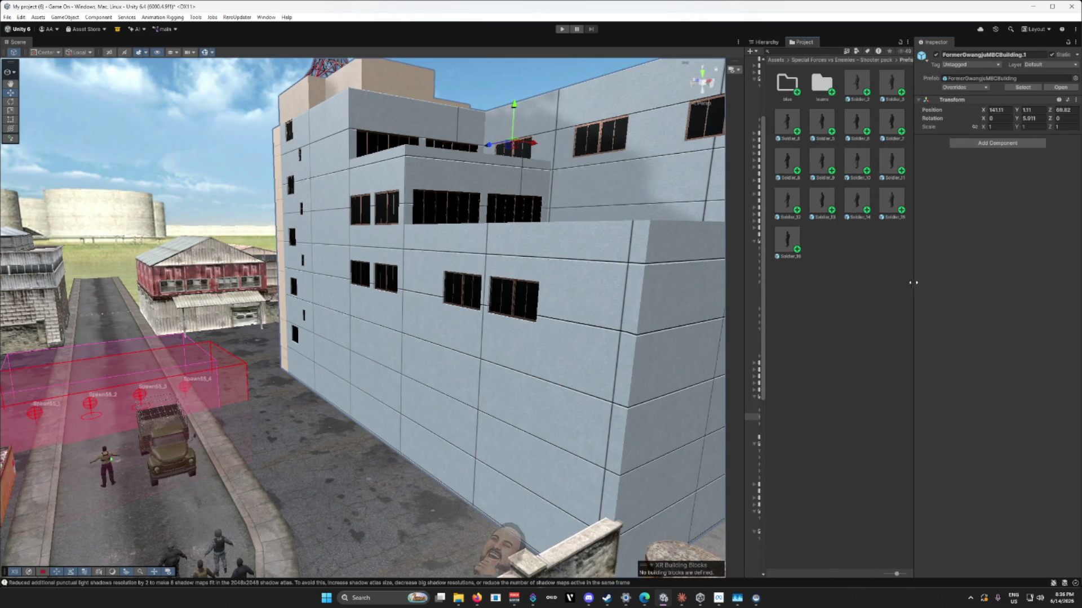
Step: Switch the left panel from project assets to the scene Hierarchy
left_click_drag(766, 287, 878, 288)
scroll(805, 276, "up", 5)
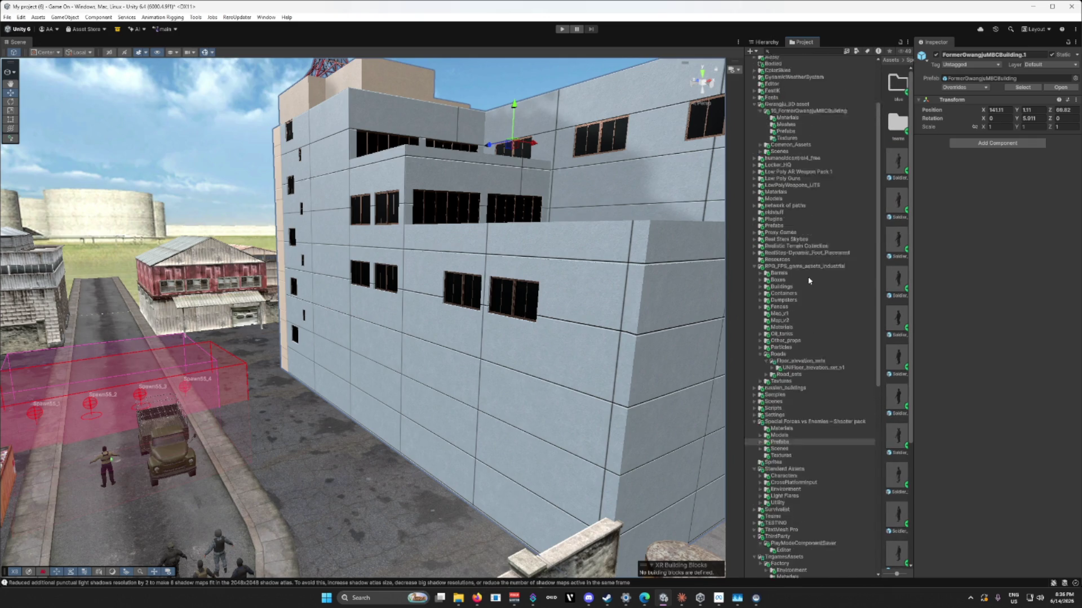
left_click(766, 42)
scroll(868, 225, "down", 10)
left_click_drag(909, 183, 909, 62)
Step: Collapse Map_v1 and Map_v2 > Static, then select FormerGwangjuMBCBuilding.1 and open Add Component
left_click(766, 86)
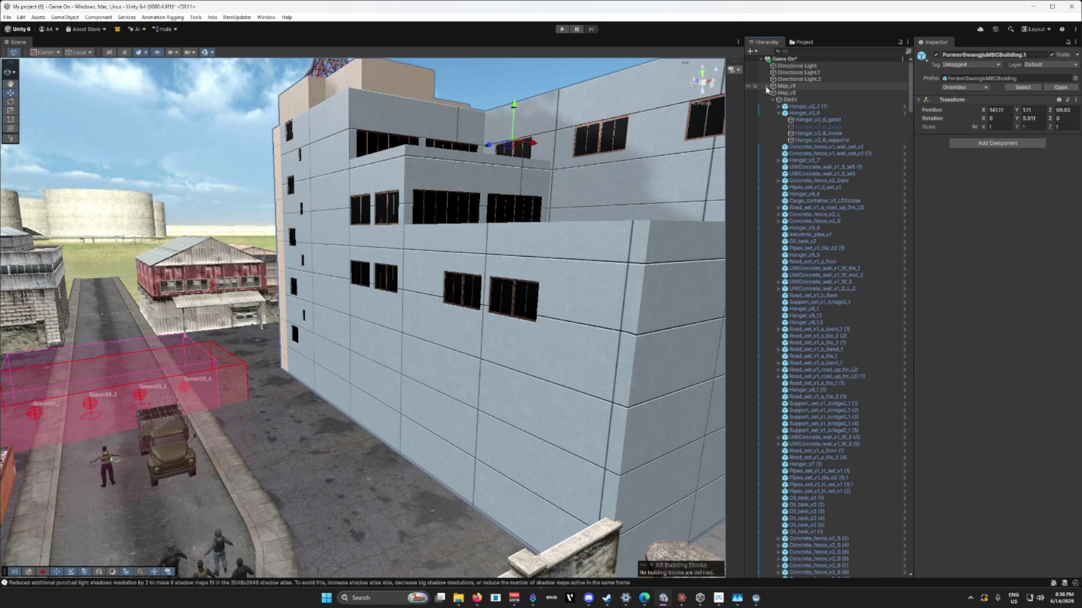
left_click(772, 100)
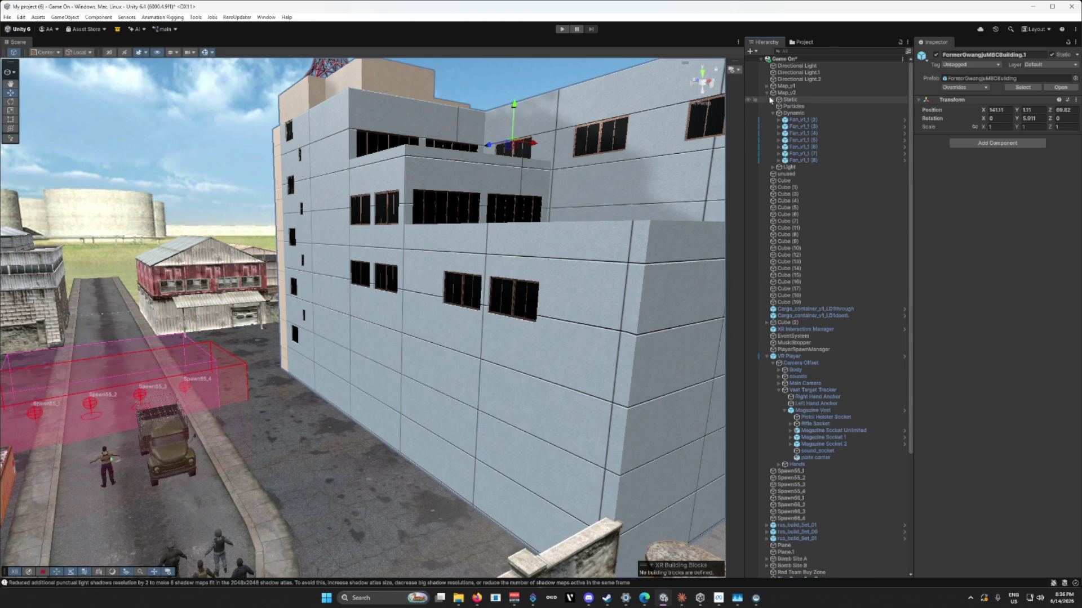
scroll(824, 320, "down", 10)
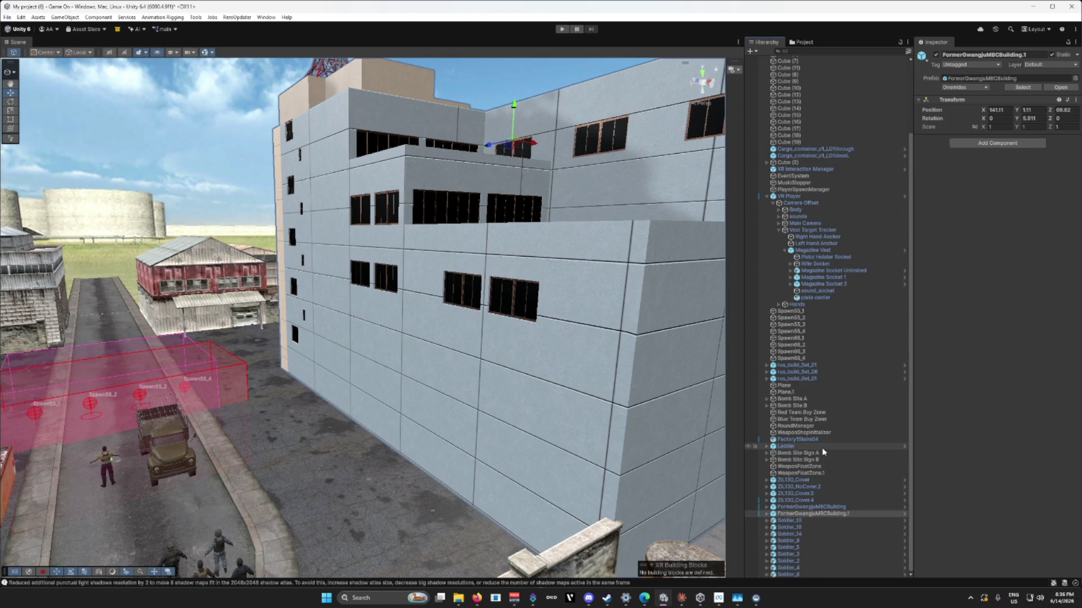
left_click(815, 513)
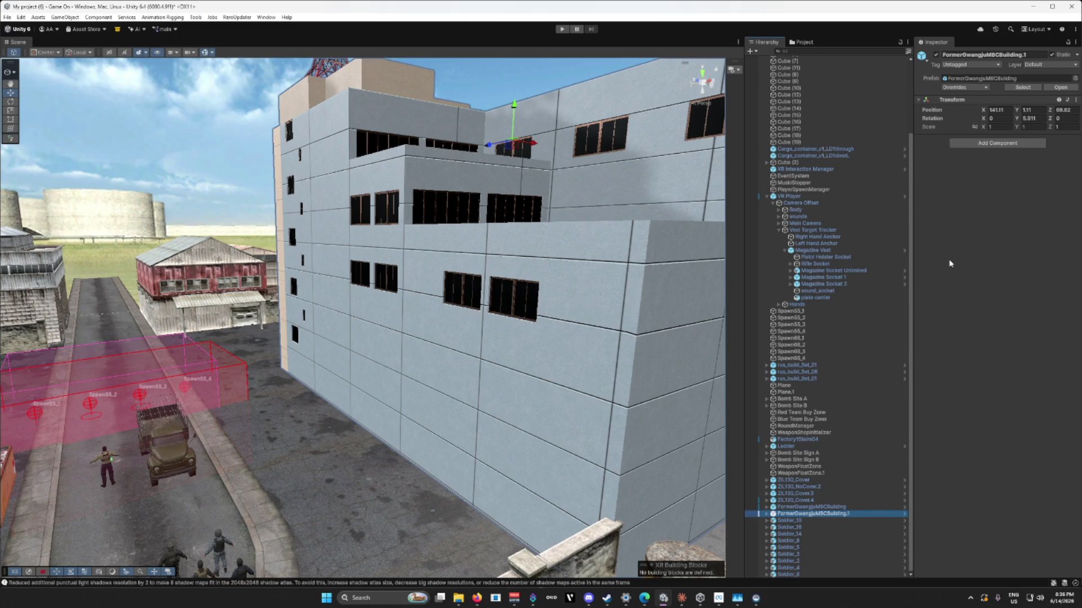
left_click(992, 143)
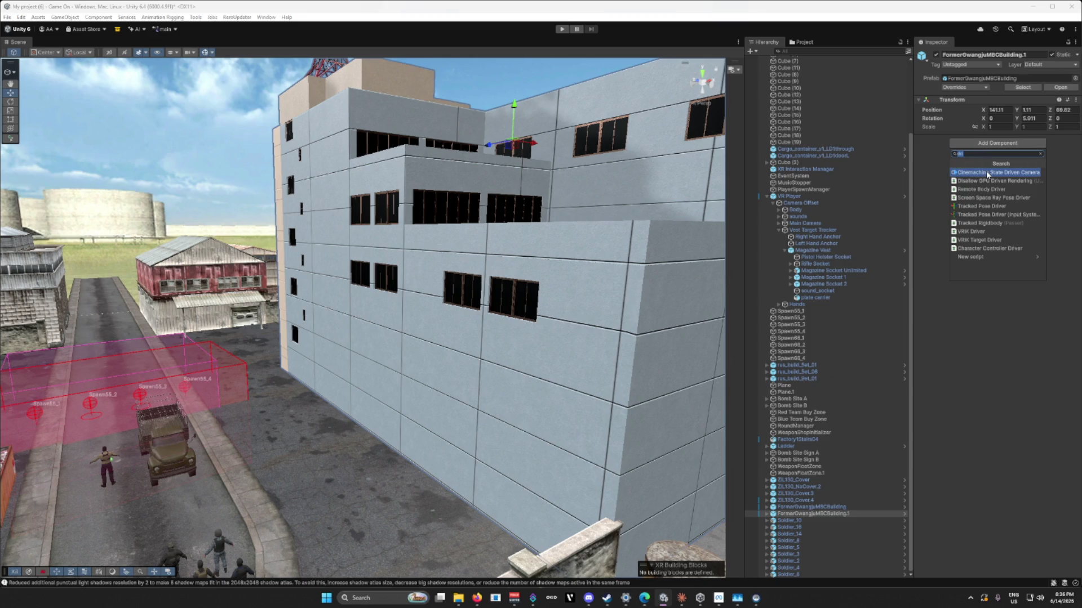
Step: Search 'mesh' and add a Mesh Collider to FormerGwangjuMBCBuilding.1
type("mesh")
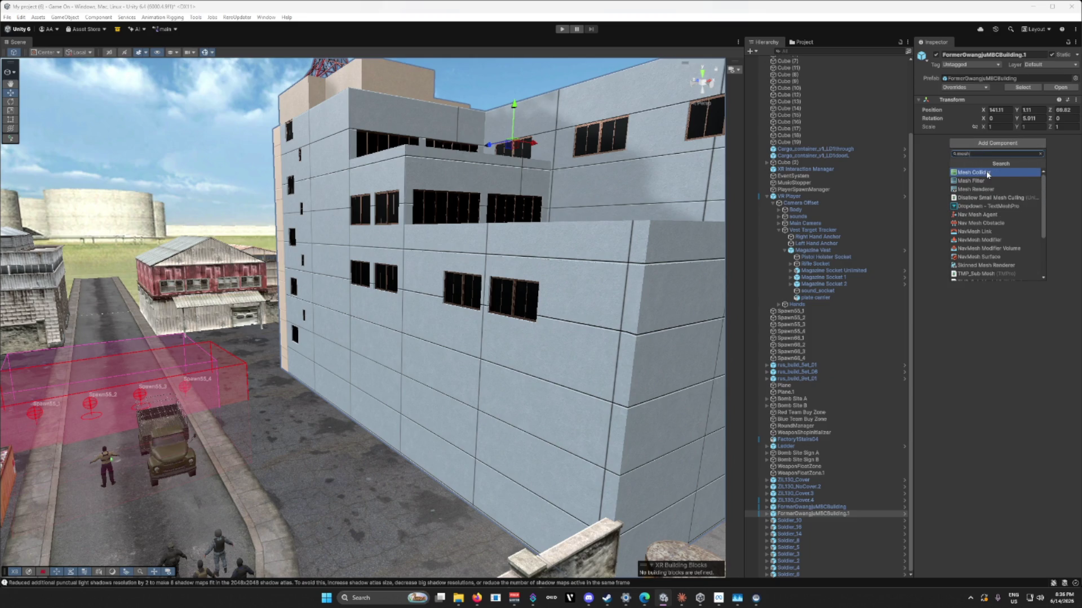
left_click(987, 175)
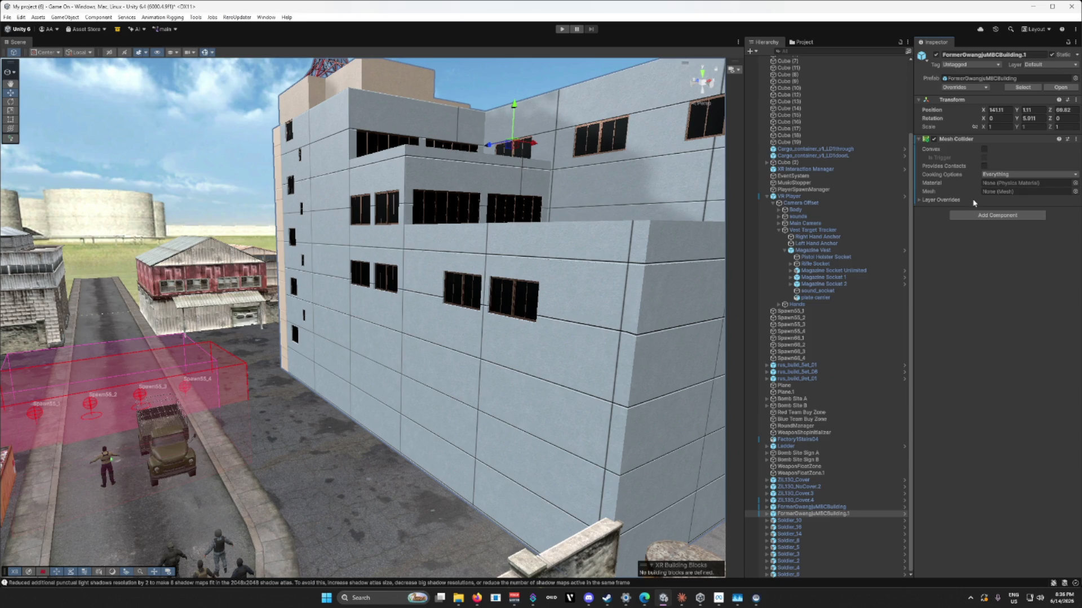
scroll(625, 248, "down", 10)
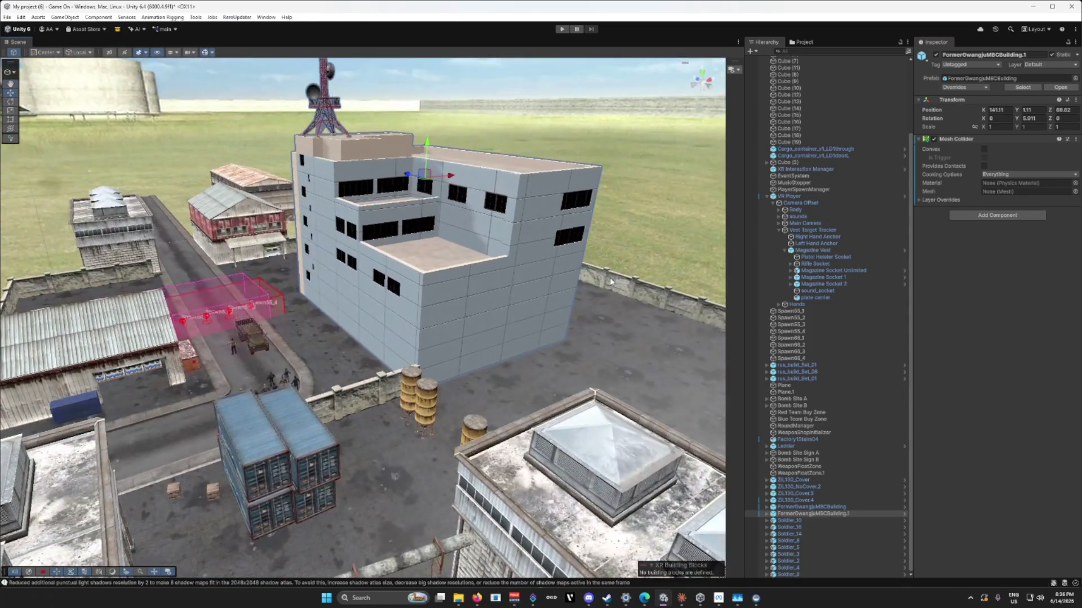
Step: Frame and select FormerGwangjuMBCBuilding, then add a Mesh Collider to it as well
mouse_move(610, 282)
left_mouse_down()
mouse_move(741, 293)
mouse_move(796, 257)
mouse_move(732, 259)
left_mouse_up()
double_click(811, 507)
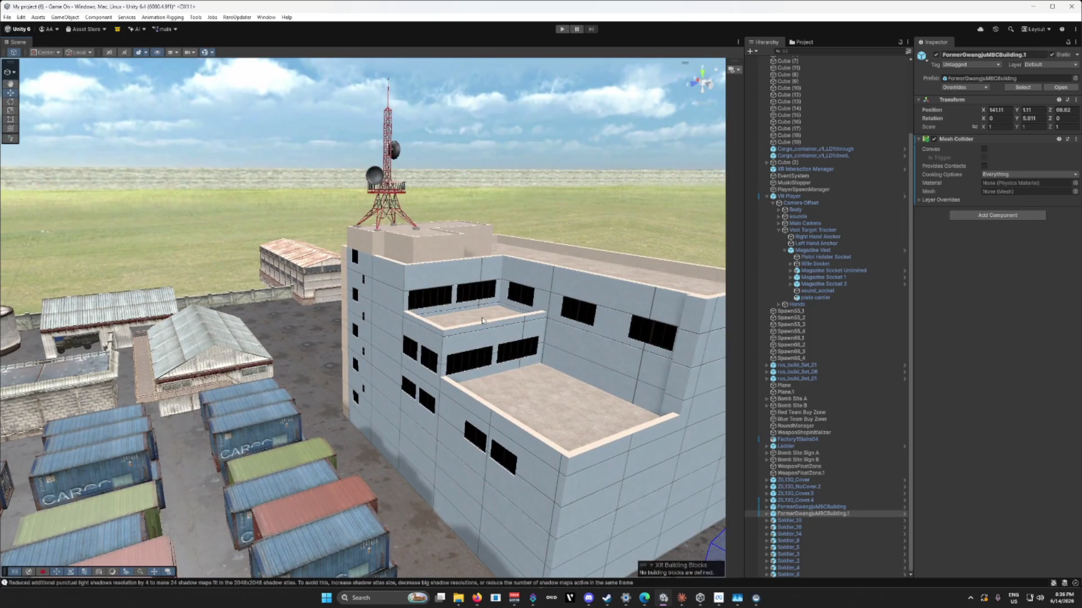
left_click(811, 508)
left_click(997, 143)
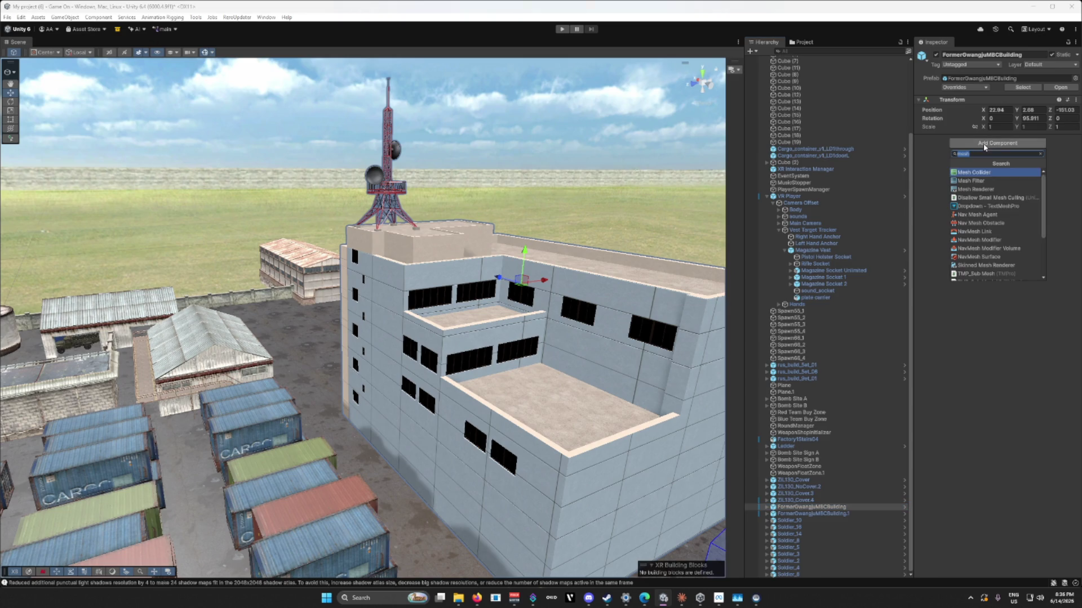
left_click(975, 173)
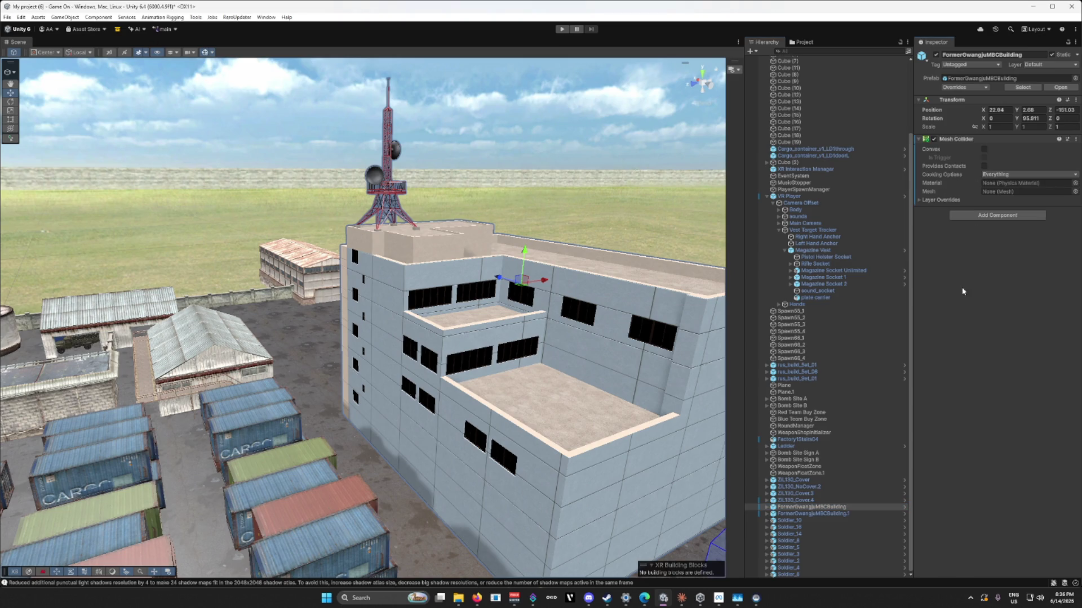
Step: Drag the panel splitters to widen the Hierarchy and enlarge the Scene view
left_click_drag(915, 288, 959, 288)
left_click_drag(743, 305, 936, 305)
left_click_drag(659, 339, 621, 384)
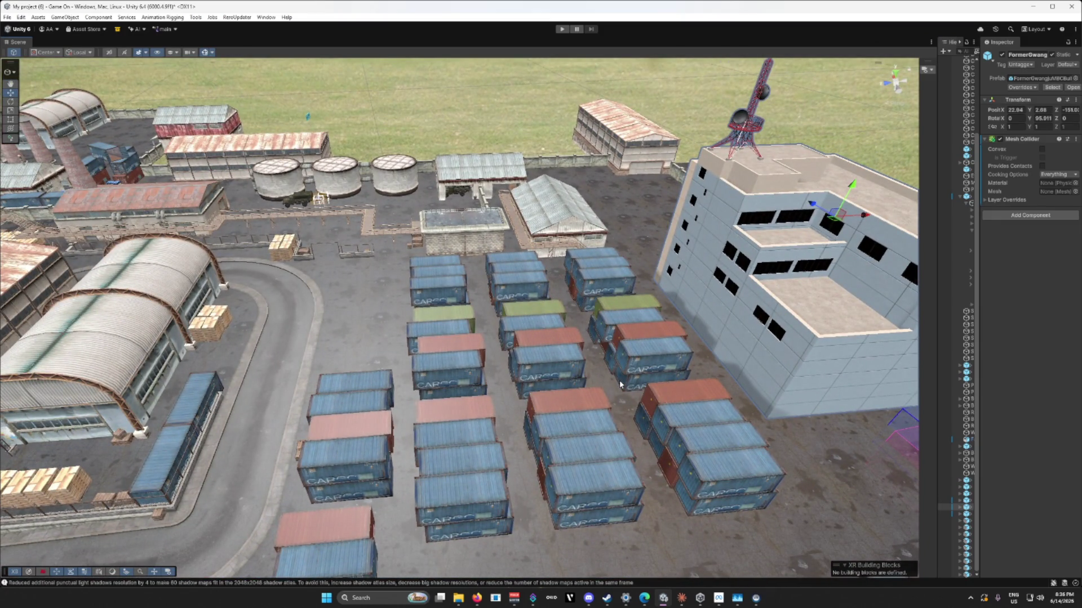
Step: Orbit toward the hangars and select a Pipes_set_v1 pipe segment in the yard
left_click_drag(583, 379, 511, 377)
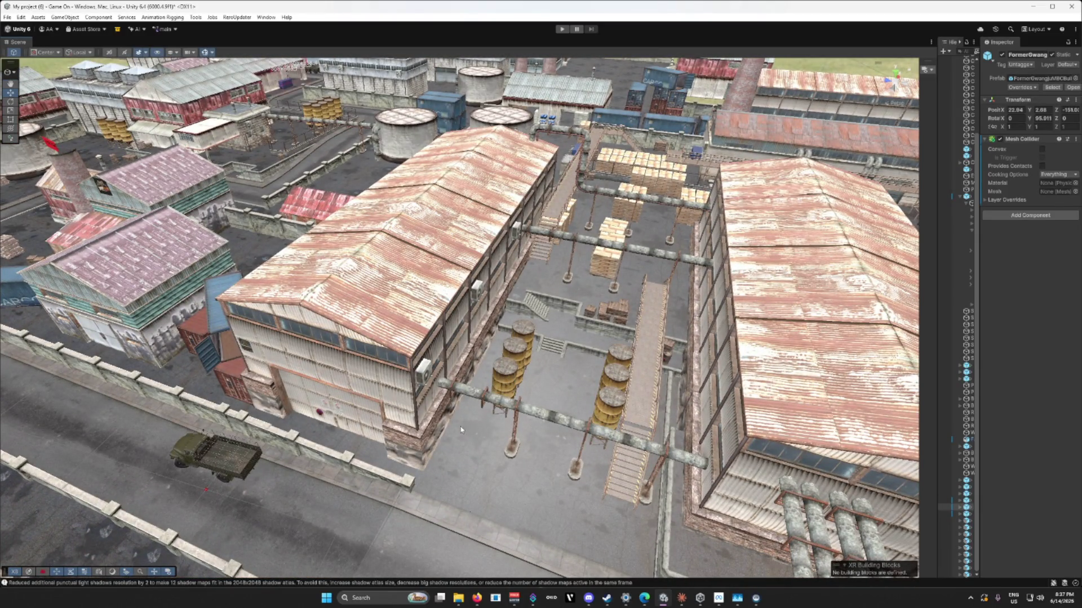
left_click(492, 395)
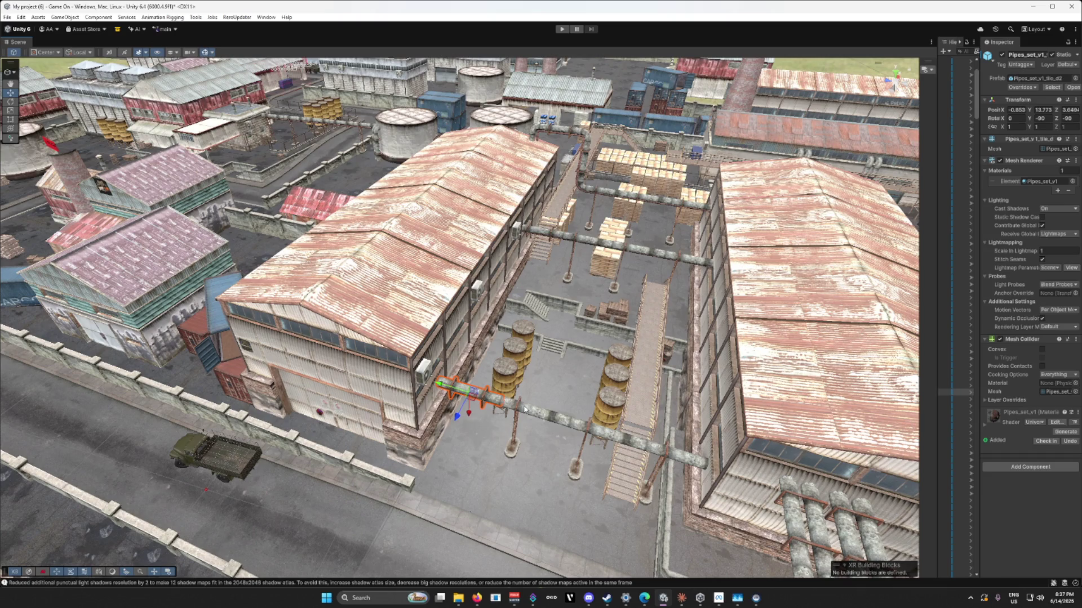
key("Delete")
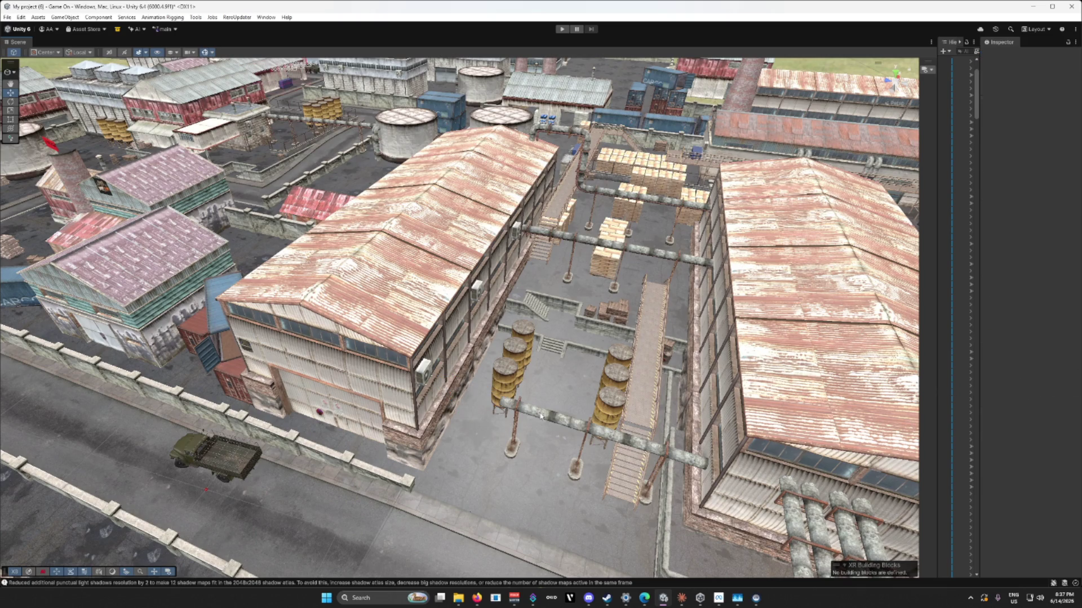
Step: Select the L-shaped pipe plus the lower horizontal pipe together and duplicate them with Ctrl+D
mouse_move(593, 340)
left_mouse_down()
mouse_move(546, 289)
mouse_move(509, 327)
mouse_move(528, 358)
left_mouse_up()
left_click(509, 329)
left_click(528, 357, "shift")
right_click(398, 370)
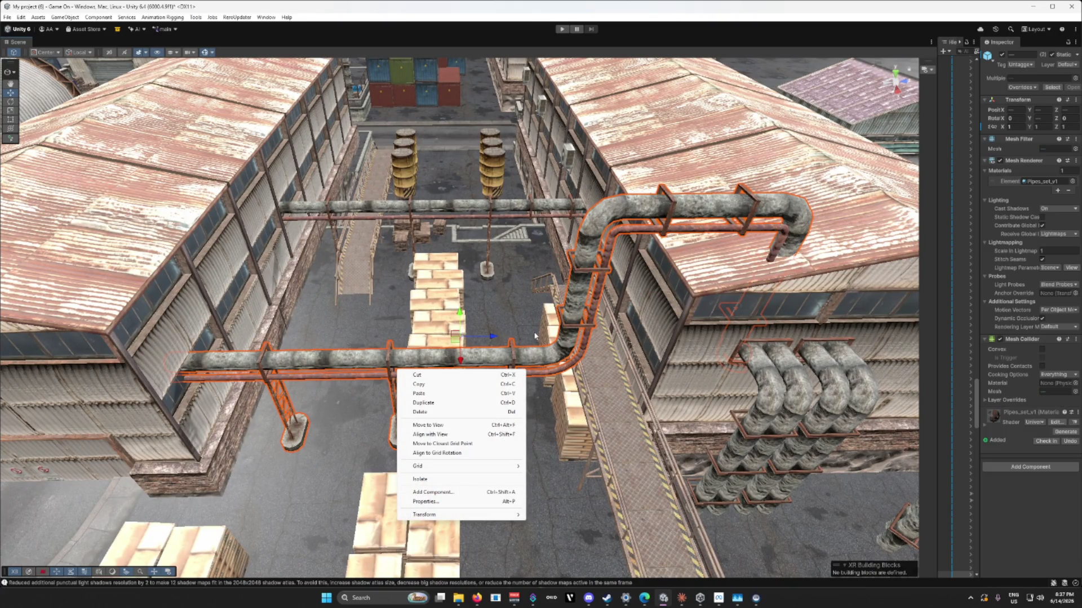
left_click(547, 356)
left_click(470, 363, "shift")
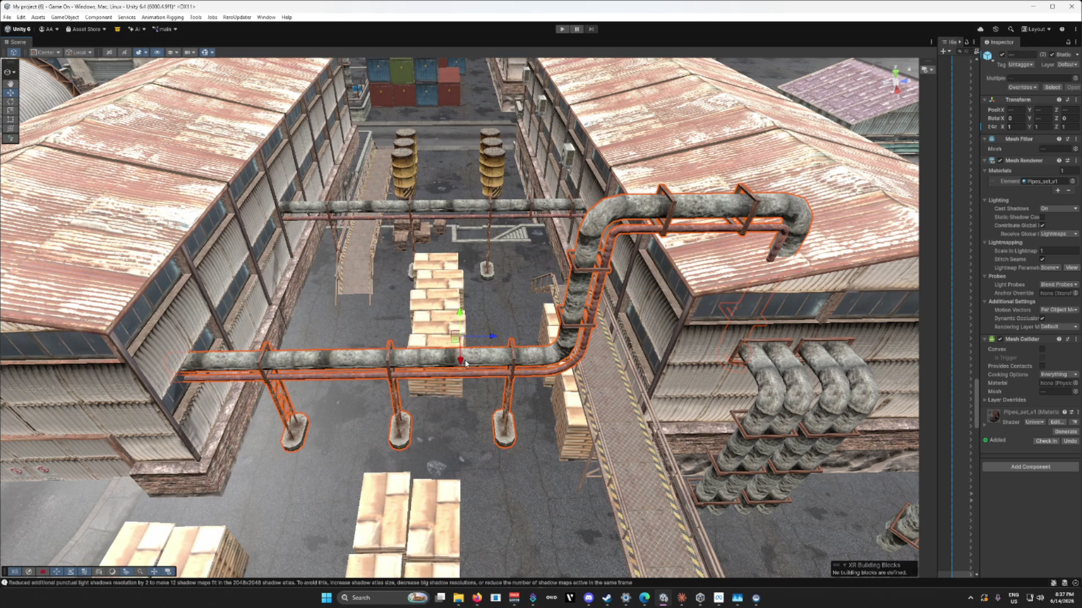
key("ctrl+d")
Step: Slide the duplicated pipes along X into a new yard position and orbit to inspect the copy
mouse_move(460, 361)
left_mouse_down()
mouse_move(453, 135)
mouse_move(383, 85)
mouse_move(608, 224)
mouse_move(525, 266)
mouse_move(510, 249)
mouse_move(547, 274)
mouse_move(454, 205)
mouse_move(451, 188)
mouse_move(457, 259)
mouse_move(412, 329)
mouse_move(425, 427)
mouse_move(476, 405)
mouse_move(555, 316)
mouse_move(538, 370)
mouse_move(524, 358)
left_mouse_up()
left_click_drag(312, 318, 320, 334)
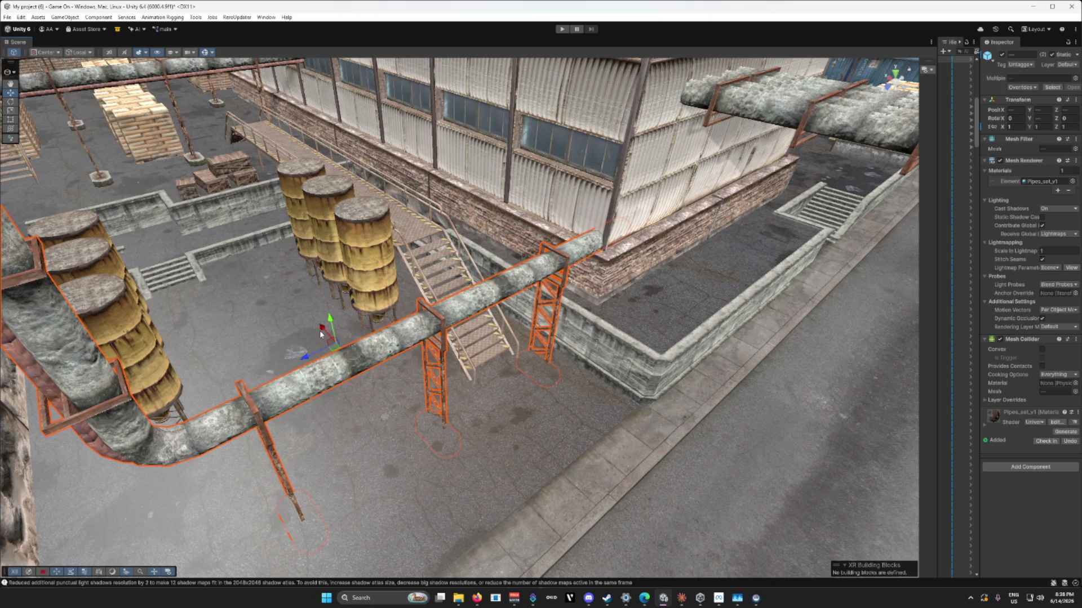
left_click_drag(407, 357, 405, 368)
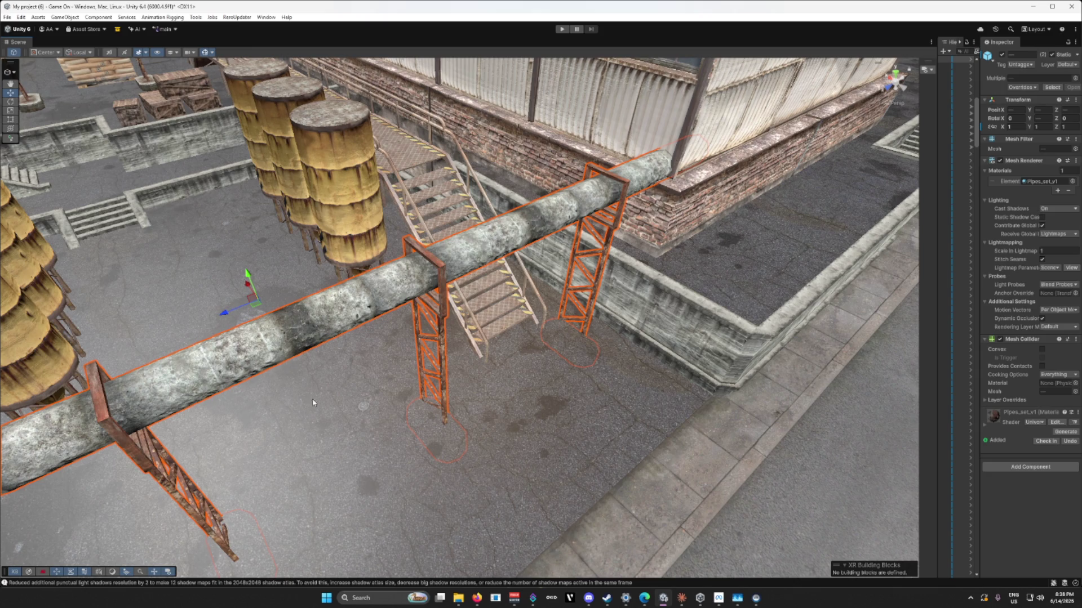
left_click_drag(445, 394, 496, 386, "alt")
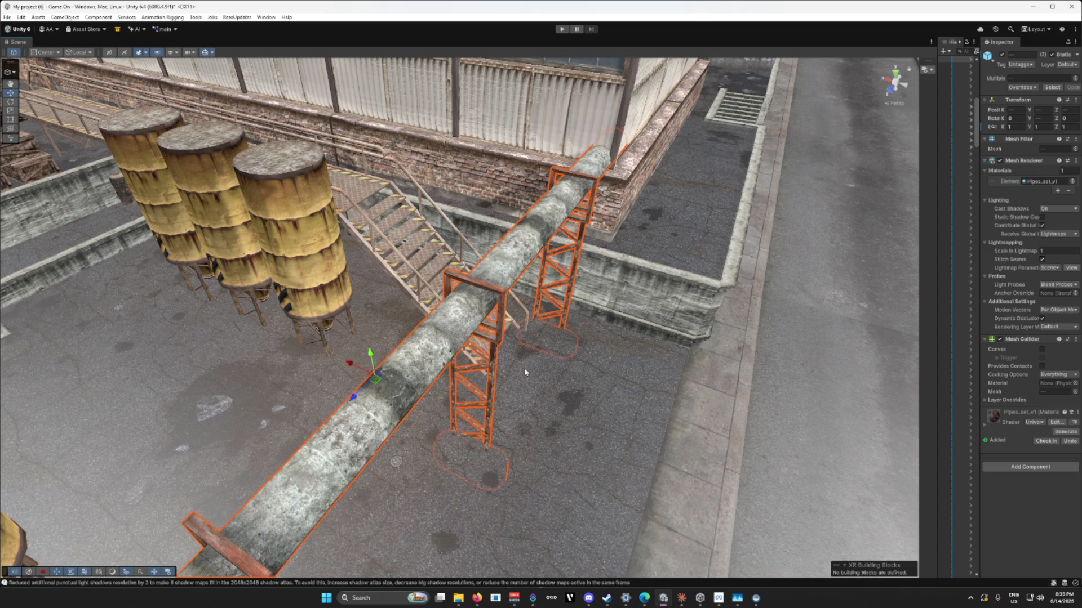
Step: Move the copied pipe assembly over the silos, lower it along Y and shift it slightly along X
mouse_move(530, 370)
left_mouse_down()
mouse_move(339, 356)
mouse_move(480, 359)
mouse_move(410, 313)
mouse_move(413, 281)
mouse_move(503, 303)
mouse_move(416, 283)
left_mouse_up()
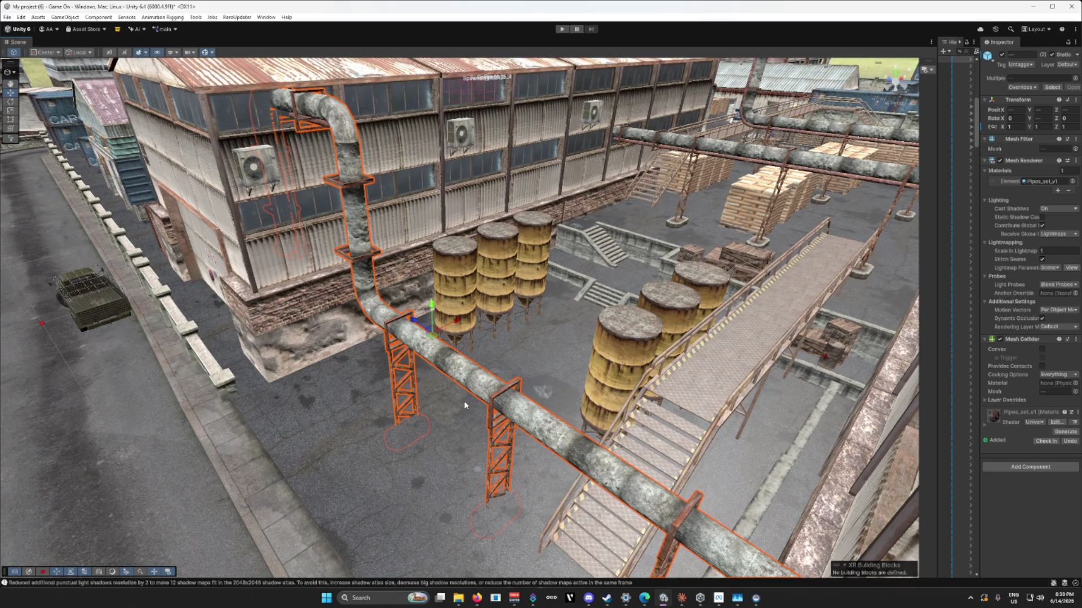
mouse_move(446, 322)
left_mouse_down()
mouse_move(623, 290)
mouse_move(578, 174)
left_mouse_up()
mouse_move(586, 225)
left_mouse_down()
mouse_move(425, 208)
mouse_move(369, 232)
mouse_move(372, 253)
mouse_move(325, 273)
mouse_move(353, 277)
mouse_move(231, 263)
mouse_move(380, 282)
left_mouse_up()
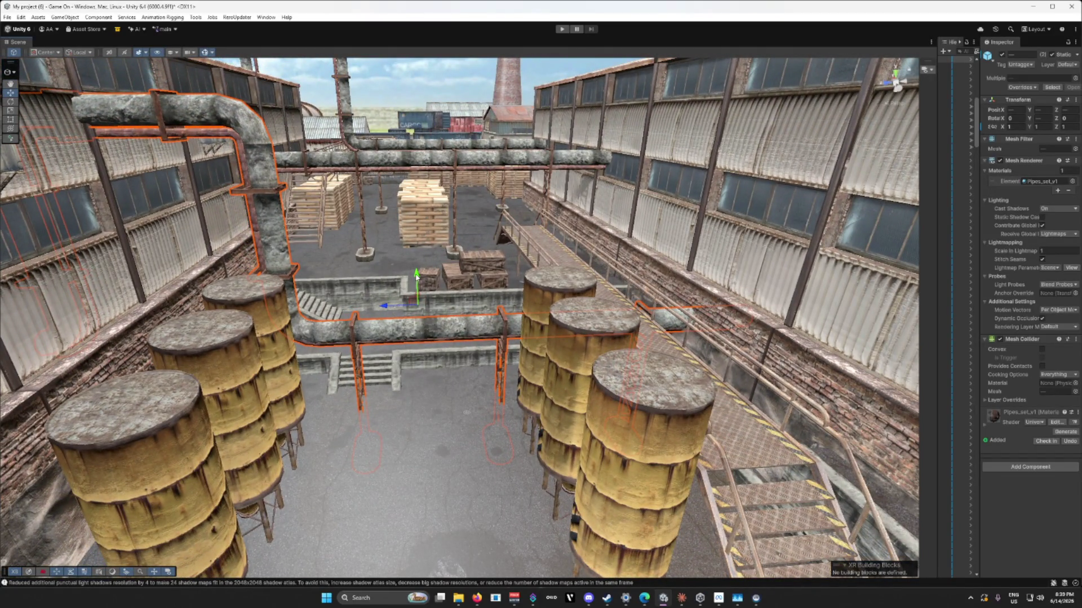
mouse_move(416, 275)
left_mouse_down()
mouse_move(419, 328)
mouse_move(411, 232)
mouse_move(407, 265)
mouse_move(386, 260)
mouse_move(443, 369)
mouse_move(448, 349)
mouse_move(286, 392)
left_mouse_up()
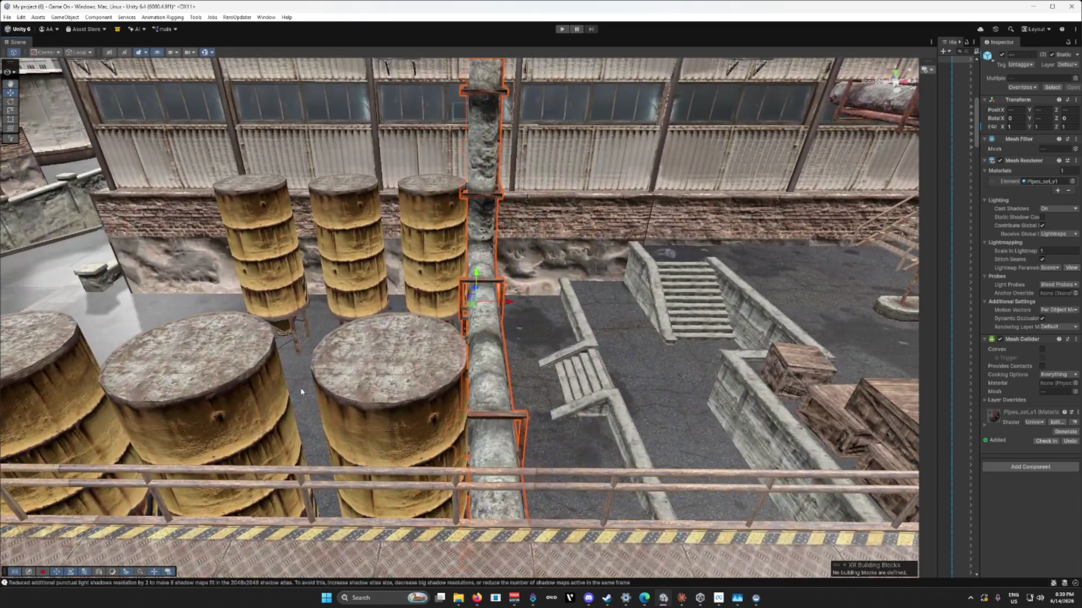
left_click_drag(505, 309, 515, 309)
Step: Check placement from overhead and elevated views, then fine-tune the pipe's position right and up
mouse_move(399, 325)
left_mouse_down()
mouse_move(443, 337)
mouse_move(401, 336)
left_mouse_up()
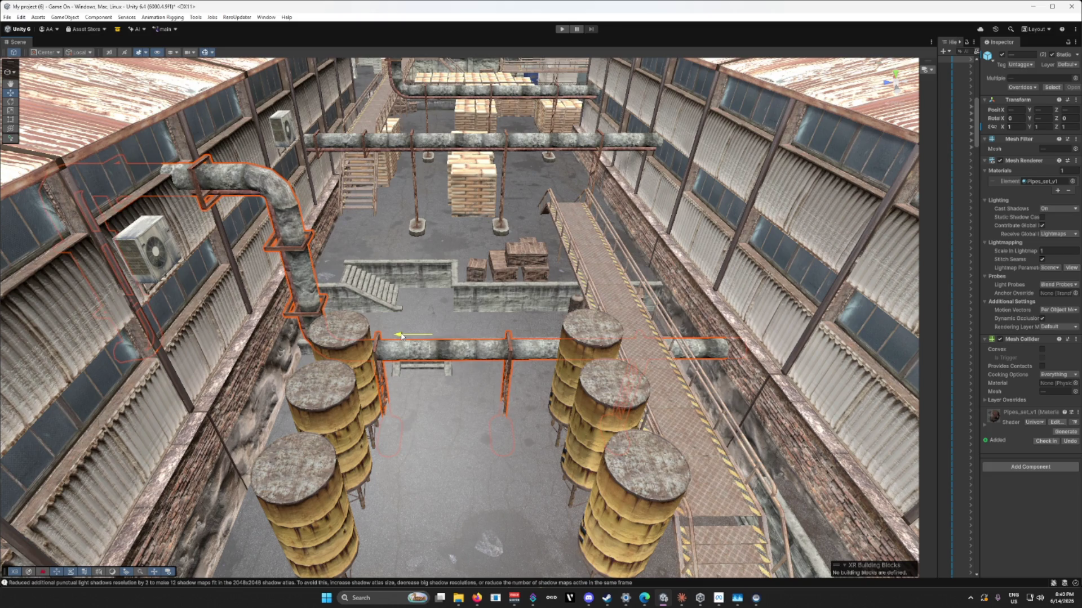
scroll(401, 336, "up", 8)
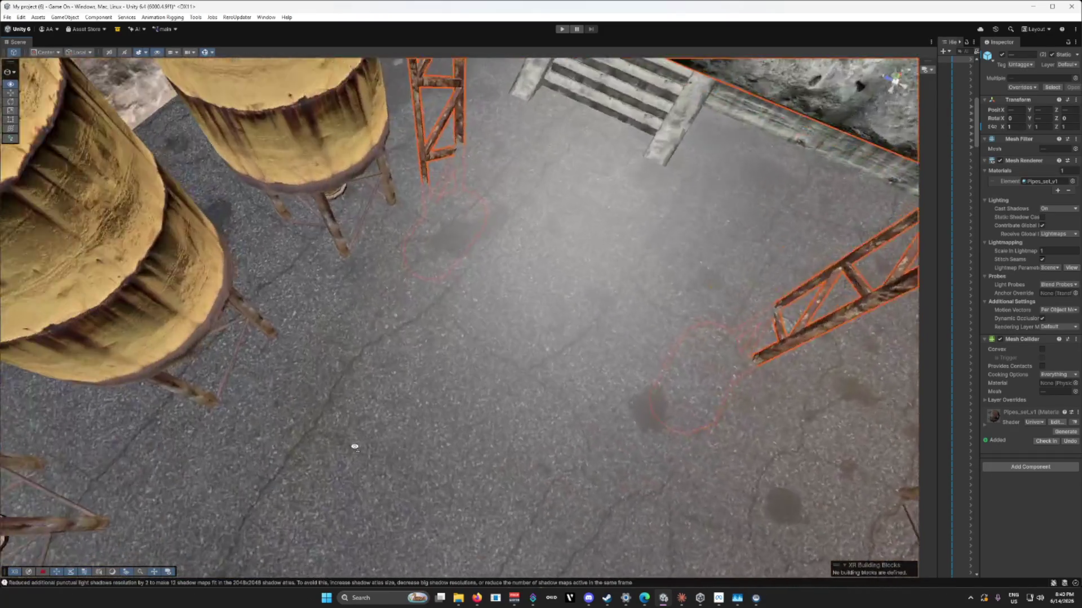
left_click_drag(354, 447, 423, 317)
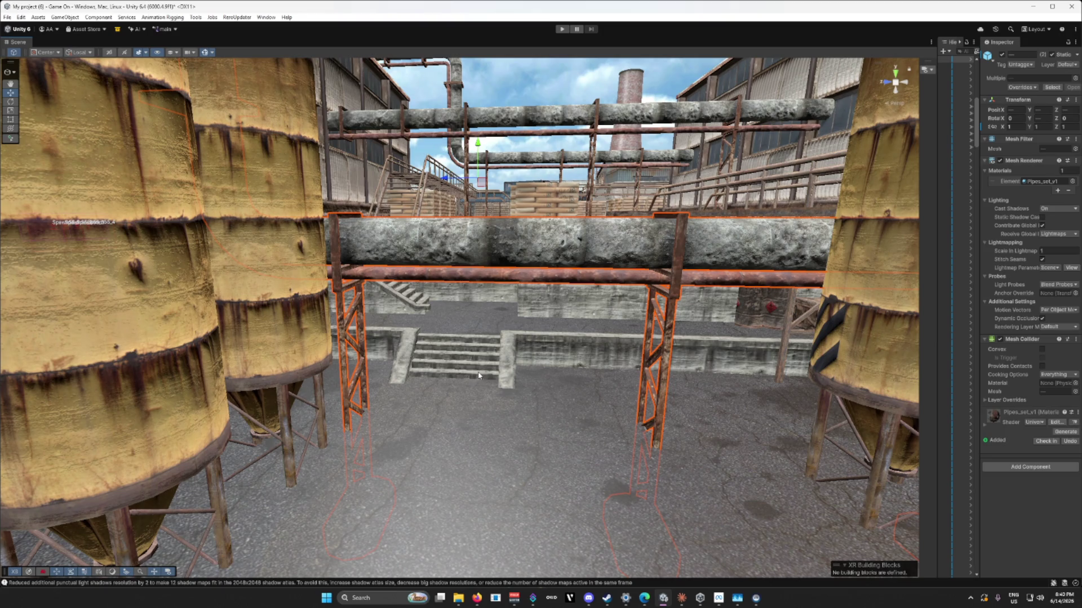
scroll(478, 376, "down", 10)
left_click_drag(479, 376, 278, 359)
left_click_drag(453, 394, 457, 393)
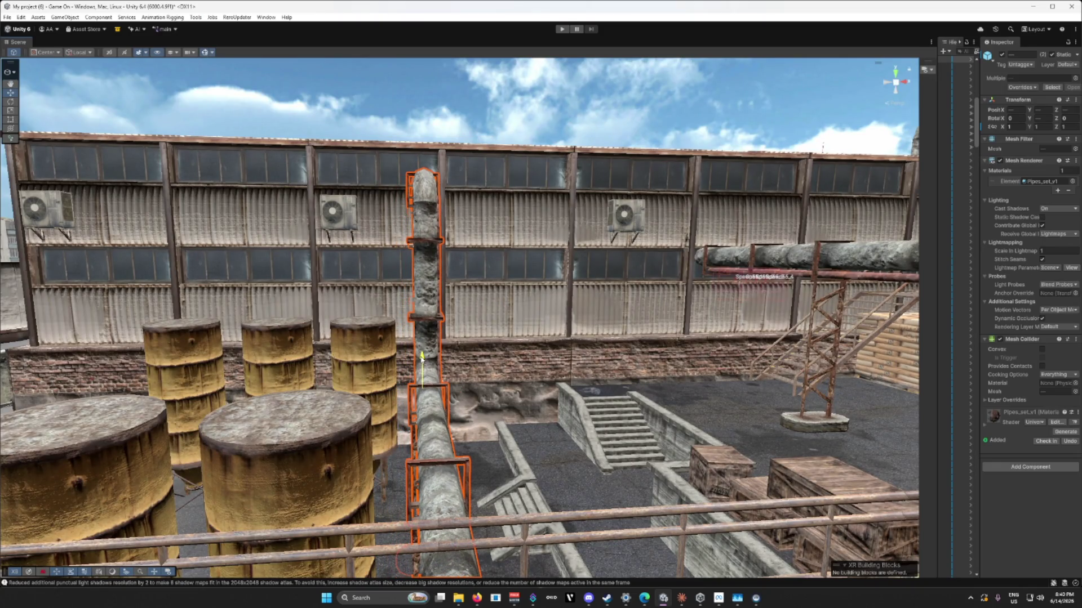